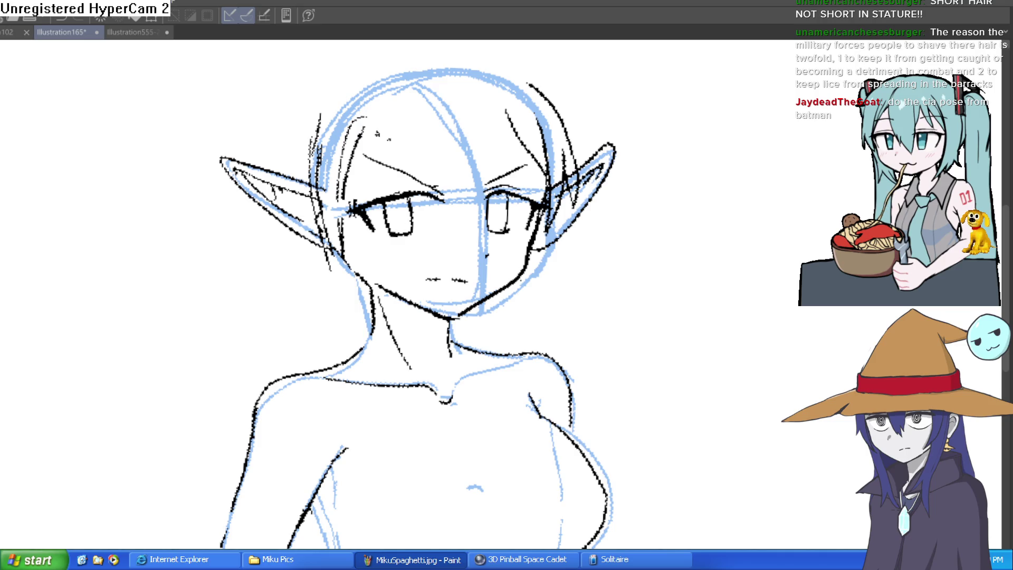
- Ink hair strands across the bangs, a hair clip in the left bangs, and a bold head-top stroke
drag(620, 170, 602, 216)
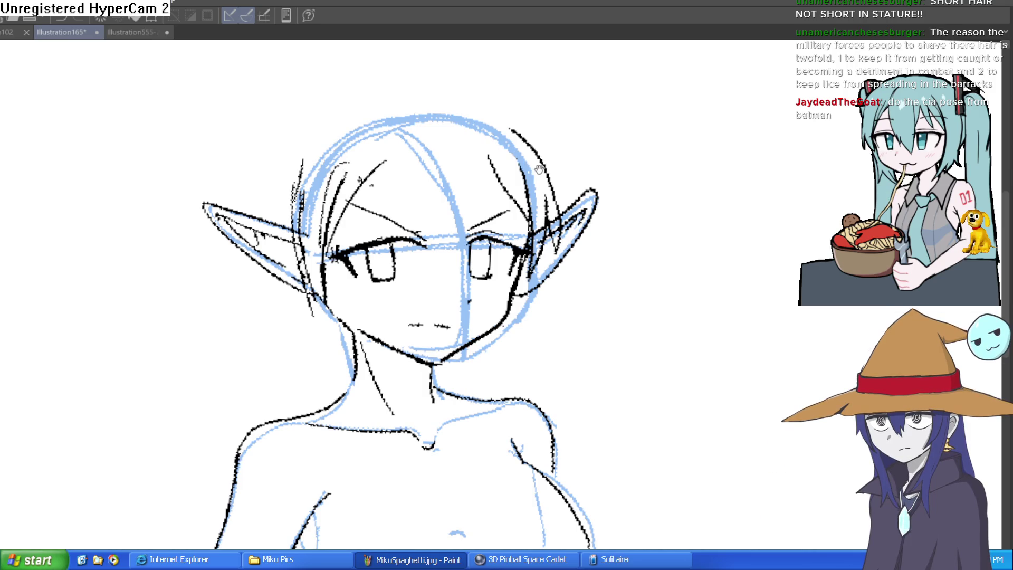
drag(539, 167, 528, 196)
drag(507, 231, 461, 170)
key(ctrl+z)
mouse_move(336, 206)
mouse_down()
mouse_move(365, 223)
mouse_move(331, 228)
mouse_move(343, 243)
mouse_move(320, 227)
mouse_up()
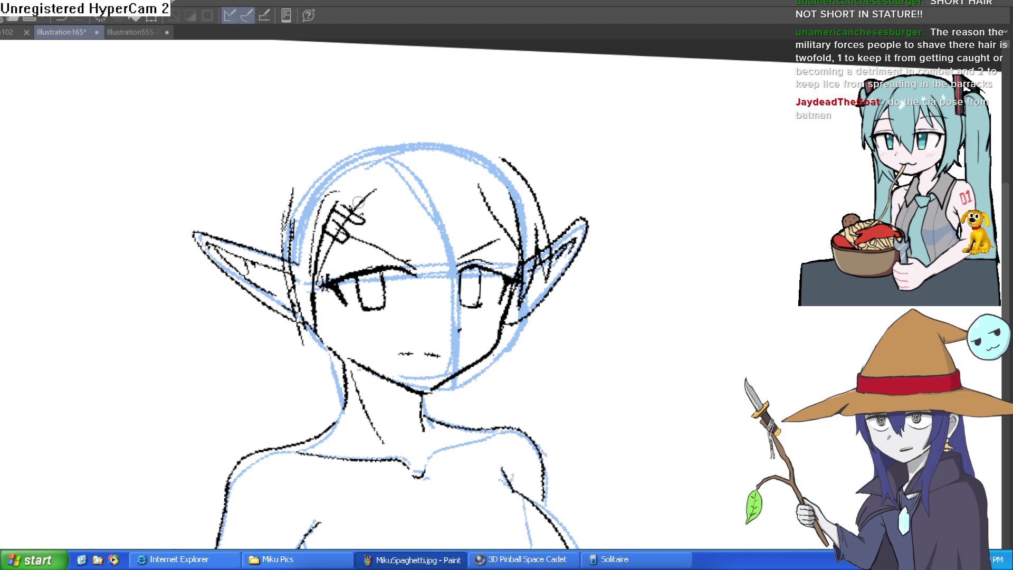
mouse_move(507, 231)
mouse_down()
mouse_move(468, 177)
mouse_move(483, 232)
mouse_up()
drag(447, 178, 338, 244)
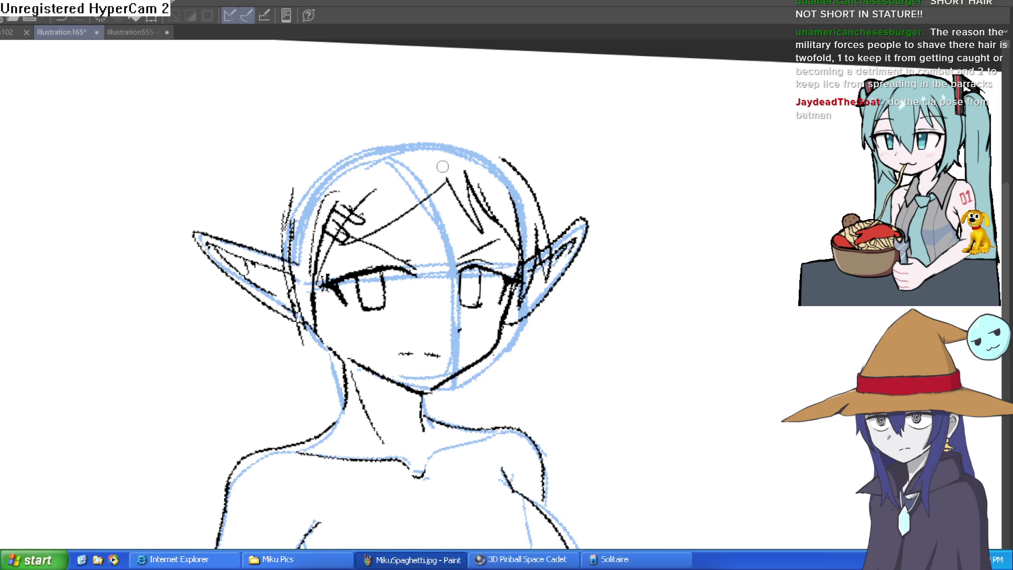
mouse_move(574, 175)
mouse_down()
mouse_move(507, 178)
mouse_move(527, 171)
mouse_move(449, 138)
mouse_move(374, 131)
mouse_move(253, 174)
mouse_move(230, 237)
mouse_up()
key(ctrl+z)
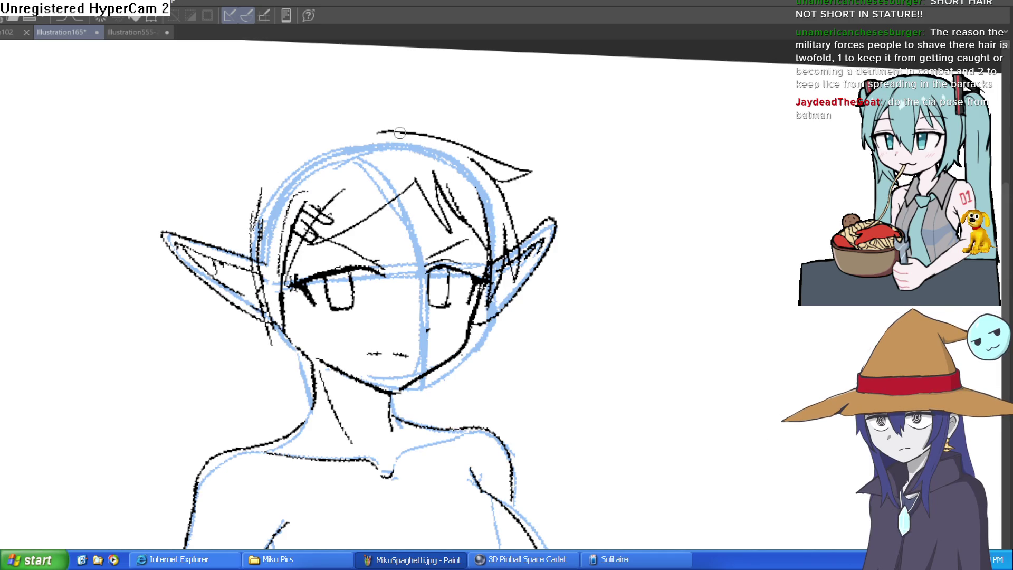
mouse_move(378, 133)
mouse_down()
mouse_move(403, 131)
mouse_move(514, 177)
mouse_move(530, 171)
mouse_up()
- Thicken the left hair outline from the head top, and strengthen the cheek and jaw line
mouse_move(385, 132)
mouse_down()
mouse_move(354, 133)
mouse_move(252, 206)
mouse_move(240, 261)
mouse_move(311, 146)
mouse_up()
mouse_move(372, 137)
mouse_down()
mouse_move(242, 220)
mouse_move(257, 182)
mouse_move(386, 138)
mouse_move(279, 158)
mouse_move(240, 253)
mouse_up()
drag(517, 230, 507, 165)
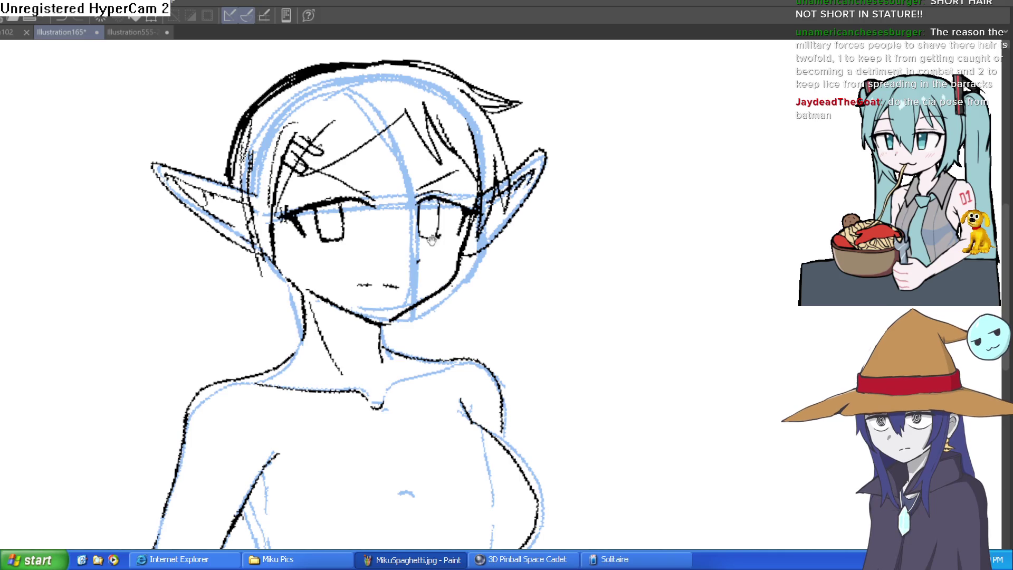
drag(253, 237, 281, 310)
mouse_move(270, 221)
mouse_down()
mouse_move(261, 253)
mouse_move(302, 328)
mouse_up()
- Darken and firm up the upper eyelids of both eyes
scroll(427, 203, up, 5)
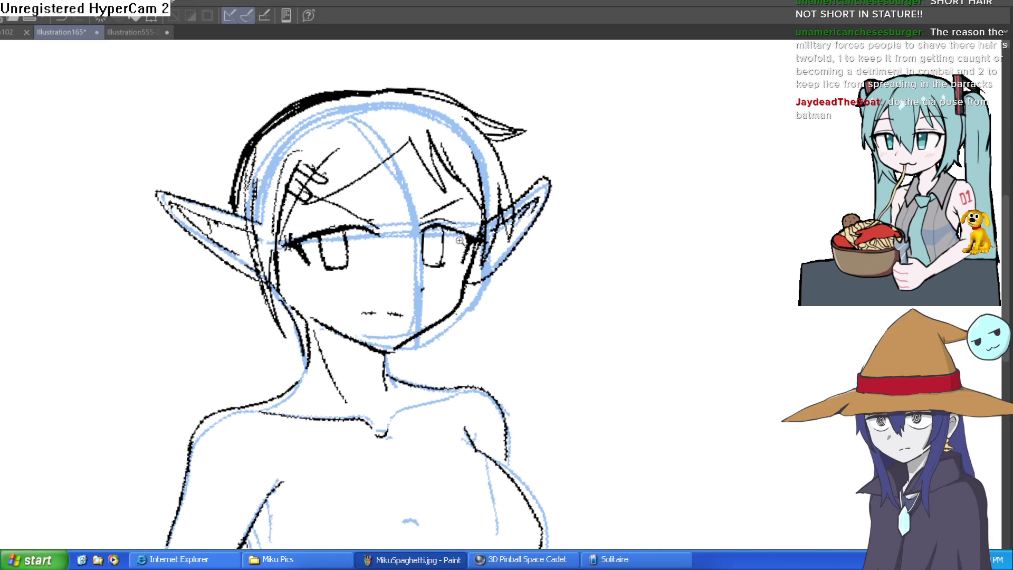
mouse_move(370, 232)
mouse_down()
mouse_move(586, 156)
mouse_move(362, 255)
mouse_move(398, 280)
mouse_move(438, 211)
mouse_up()
mouse_move(349, 248)
mouse_down()
mouse_move(473, 192)
mouse_move(339, 220)
mouse_move(306, 253)
mouse_up()
mouse_move(542, 165)
mouse_down()
mouse_move(756, 249)
mouse_move(631, 213)
mouse_move(621, 161)
mouse_move(558, 139)
mouse_up()
scroll(760, 252, down, 5)
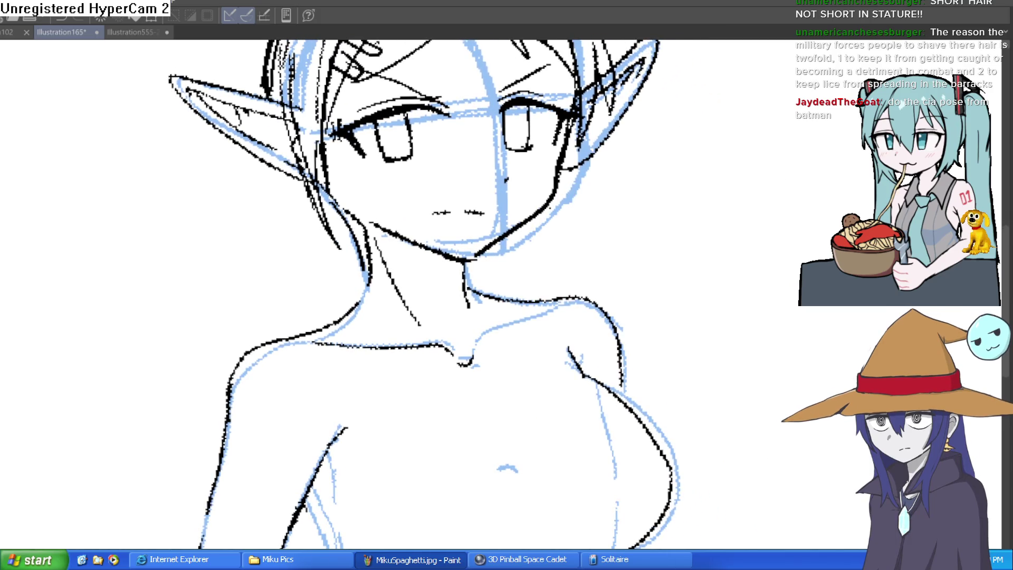
scroll(705, 385, down, 5)
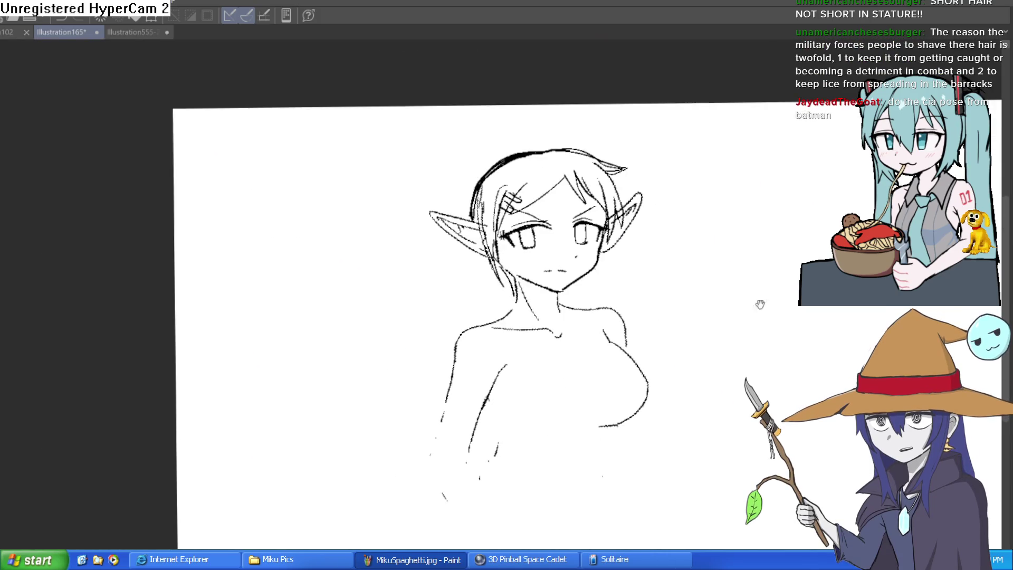
- Erase the thick doubled top-left hair outline down to a thinner line
drag(707, 421, 640, 398)
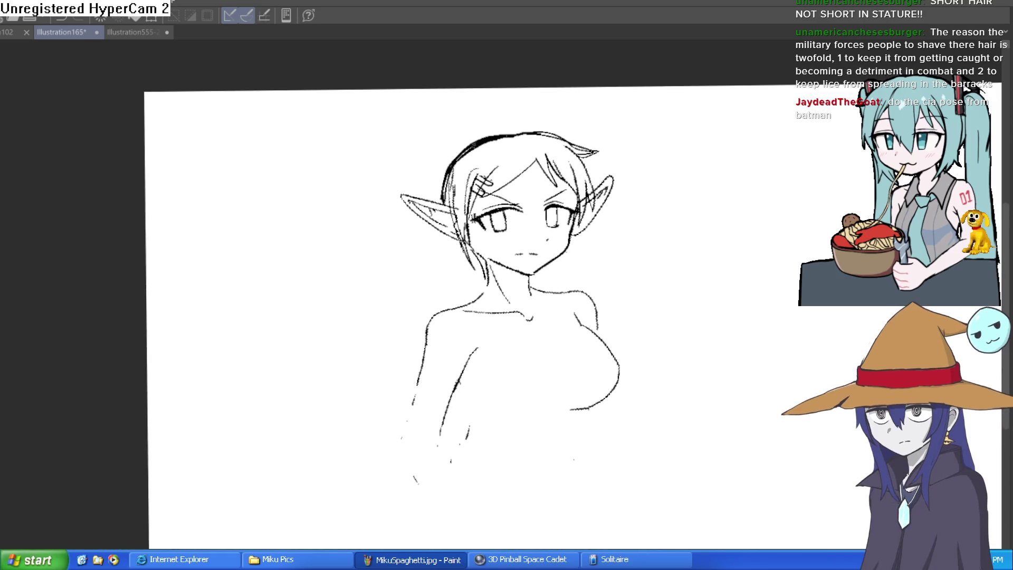
scroll(642, 294, up, 3)
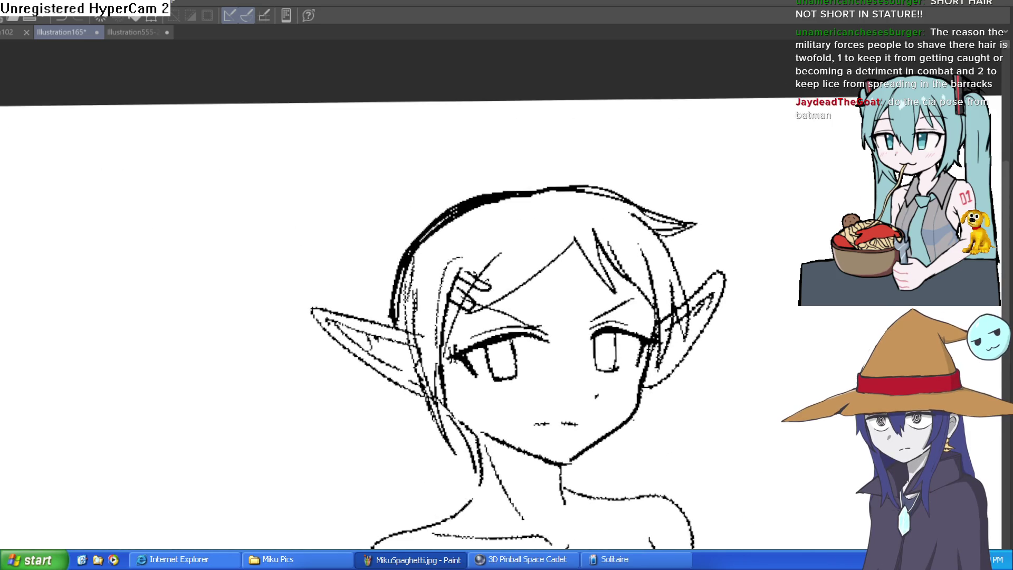
mouse_move(427, 233)
mouse_down()
mouse_move(417, 248)
mouse_move(482, 205)
mouse_up()
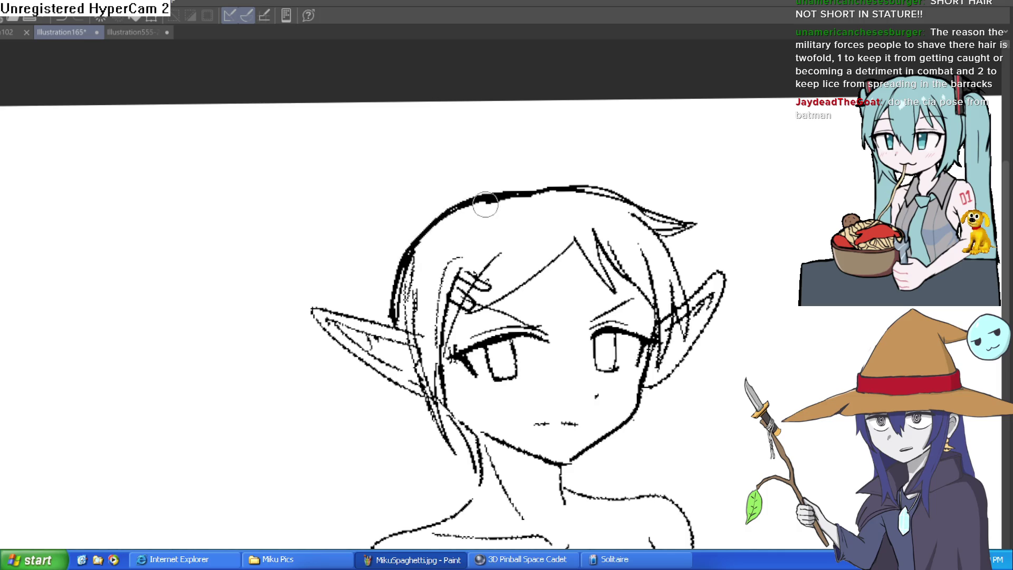
scroll(520, 220, up, 3)
mouse_move(586, 174)
mouse_down()
mouse_move(384, 237)
mouse_move(683, 170)
mouse_move(816, 213)
mouse_move(652, 177)
mouse_move(372, 234)
mouse_move(237, 407)
mouse_move(233, 482)
mouse_move(287, 335)
mouse_move(263, 468)
mouse_up()
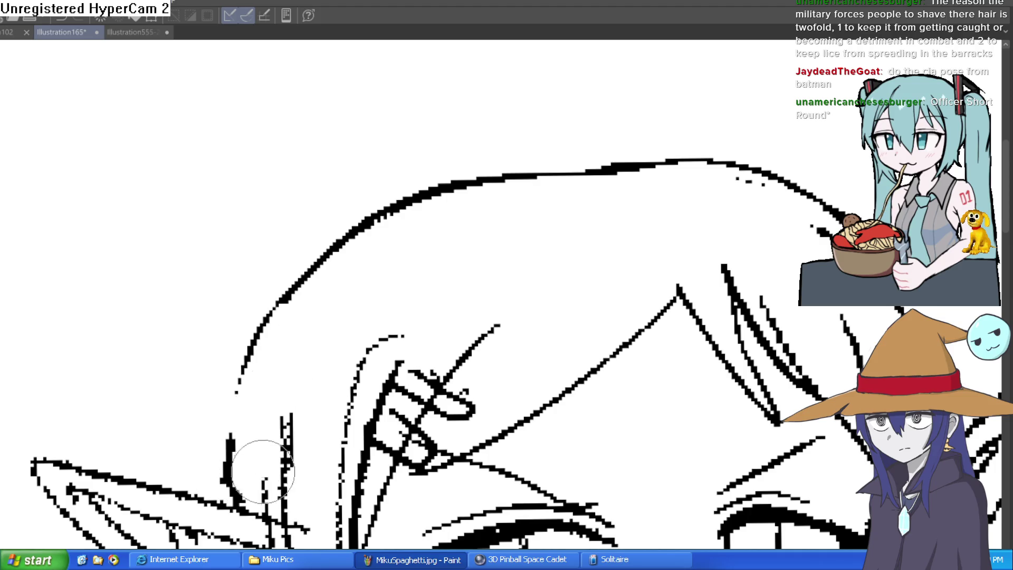
scroll(380, 337, down, 5)
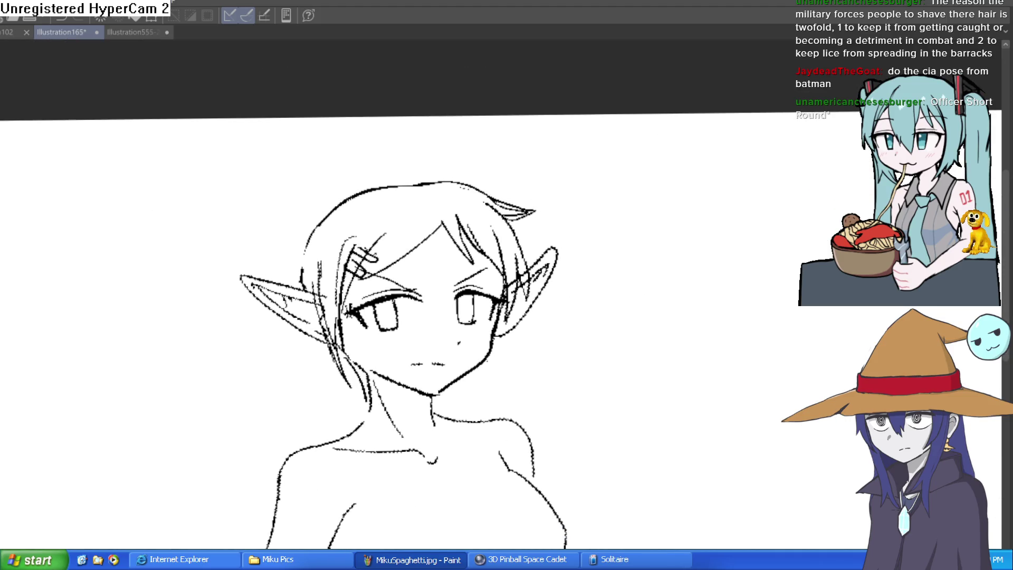
scroll(411, 191, up, 3)
- Retrace the top-left hair outline with one smooth pen stroke
mouse_move(443, 172)
mouse_down()
mouse_move(353, 170)
mouse_move(184, 353)
mouse_move(182, 377)
mouse_move(437, 174)
mouse_move(628, 229)
mouse_up()
scroll(692, 248, down, 3)
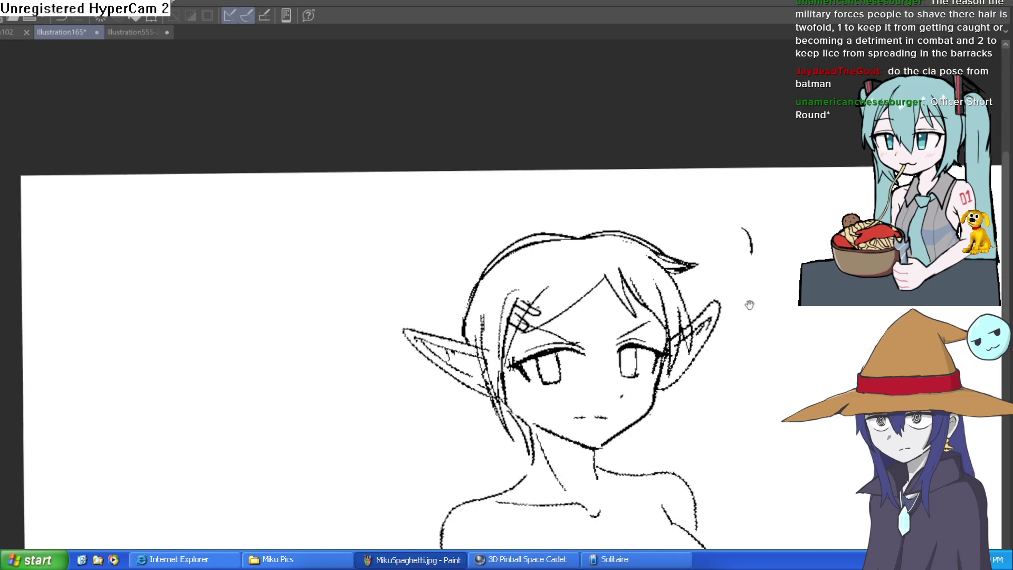
drag(716, 249, 686, 202)
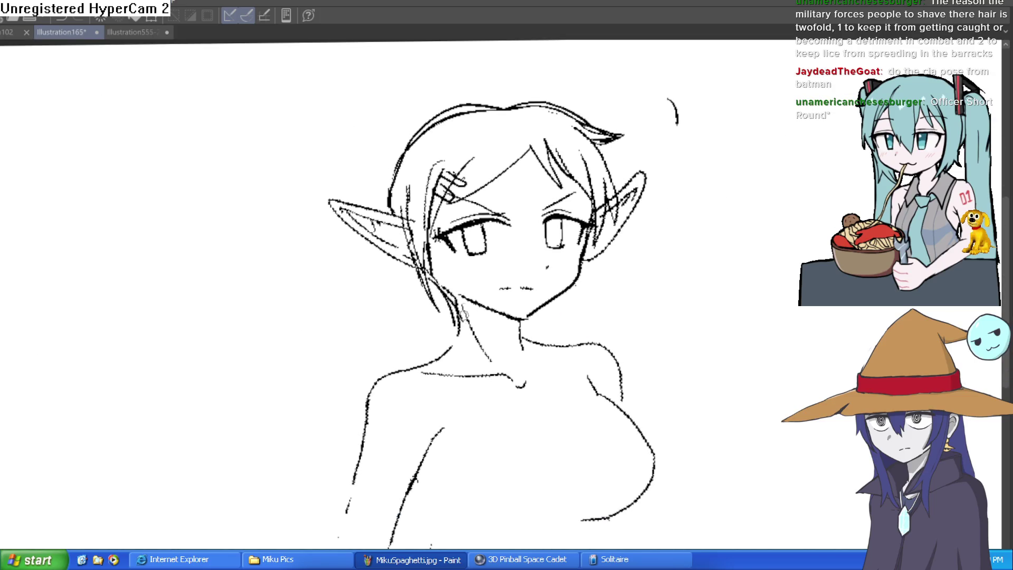
drag(656, 287, 626, 266)
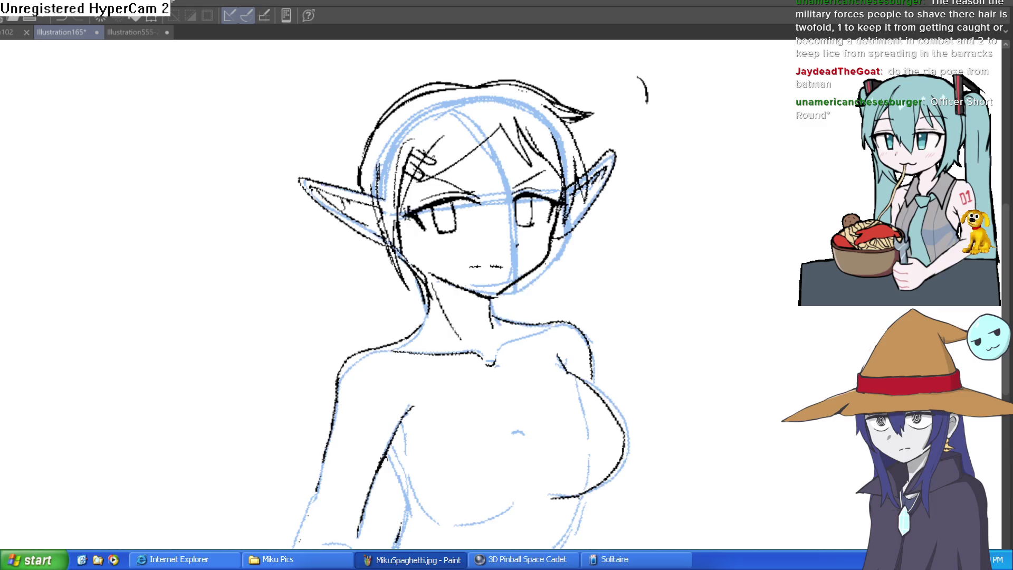
- Ink the upper arm and side of the body, with the blue rough sketch visible
drag(836, 347, 812, 366)
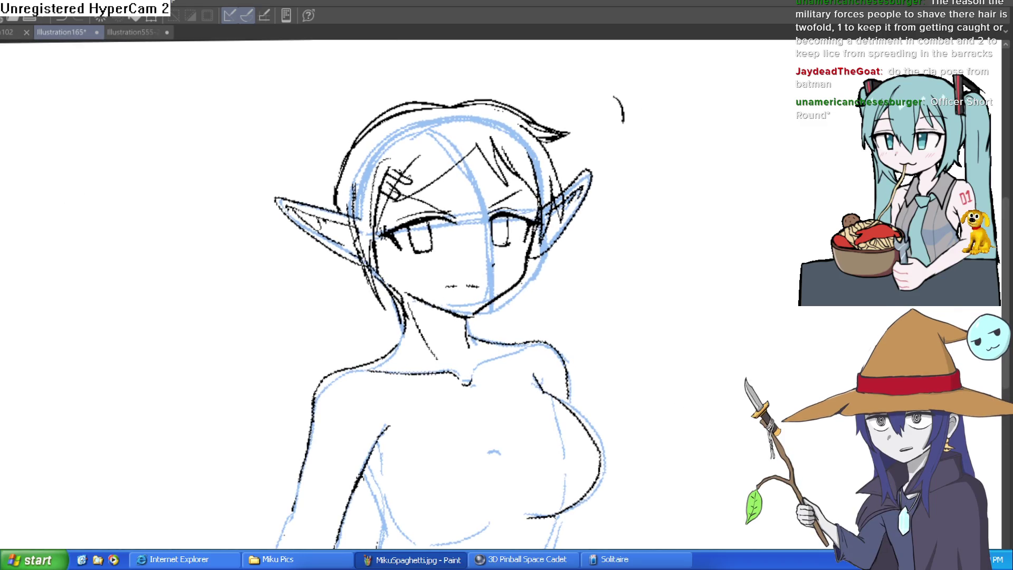
key(ctrl+z)
mouse_move(143, 226)
mouse_down()
mouse_move(587, 242)
mouse_move(524, 255)
mouse_move(403, 412)
mouse_up()
mouse_move(305, 350)
mouse_down()
mouse_move(334, 401)
mouse_move(304, 463)
mouse_up()
key(ctrl+y)
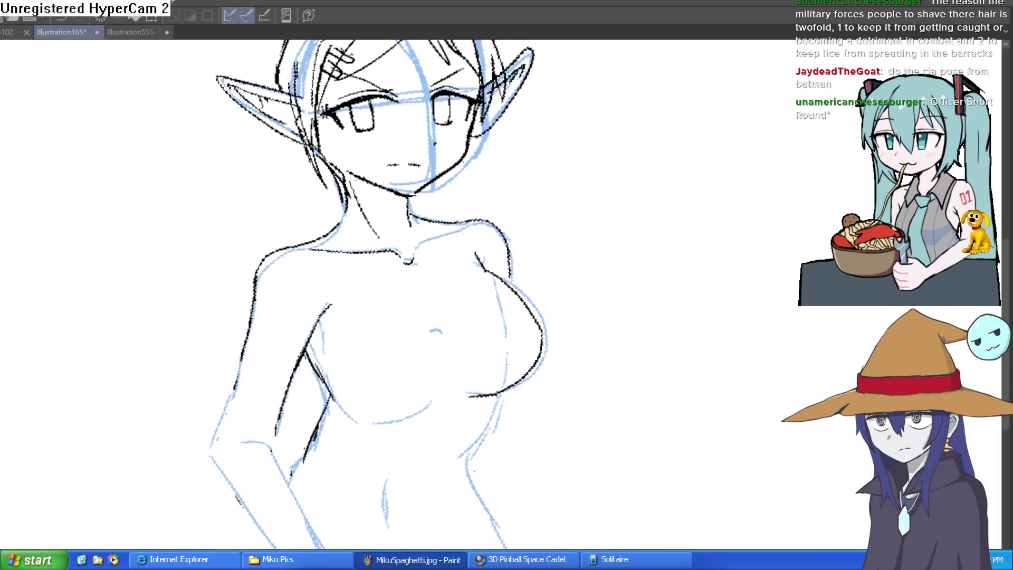
- Ink the under-chest curve, the collarbone-to-shoulder line and the body's right contour
mouse_move(338, 396)
mouse_down()
mouse_move(377, 420)
mouse_move(449, 372)
mouse_move(421, 288)
mouse_up()
mouse_move(561, 333)
mouse_down()
mouse_move(554, 282)
mouse_move(558, 316)
mouse_up()
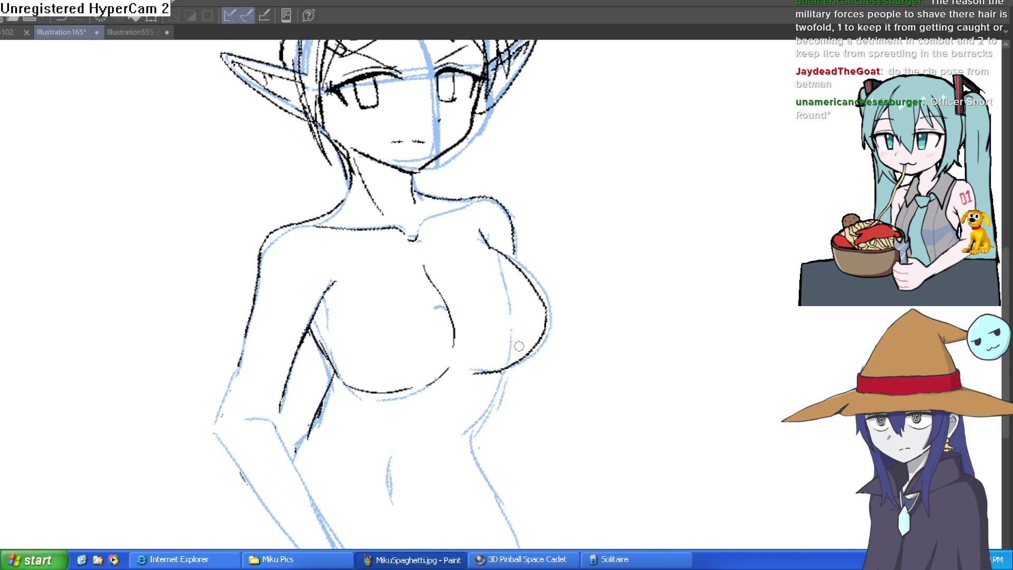
drag(431, 218, 474, 194)
drag(502, 374, 481, 417)
scroll(527, 369, down, 3)
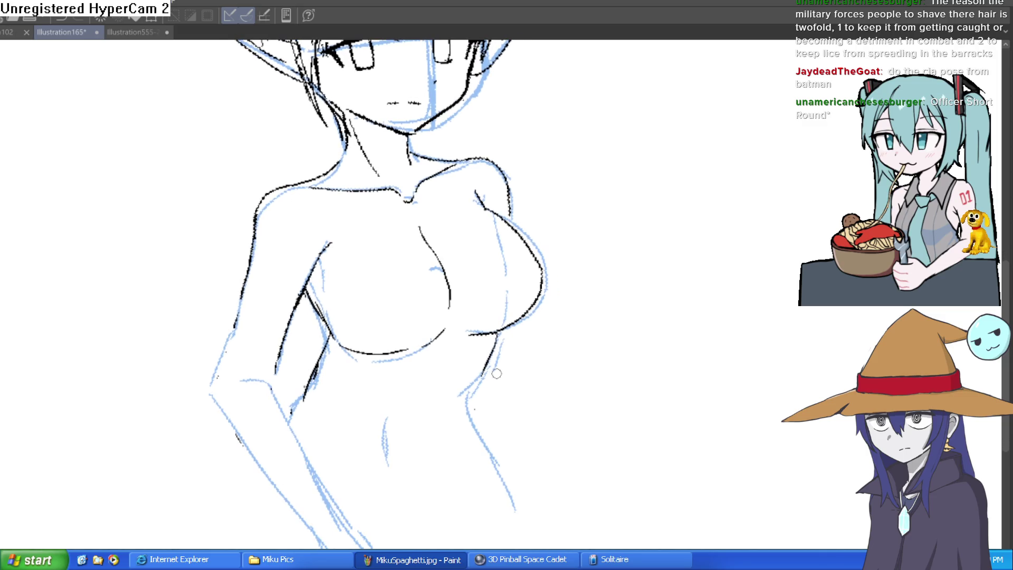
drag(483, 369, 476, 390)
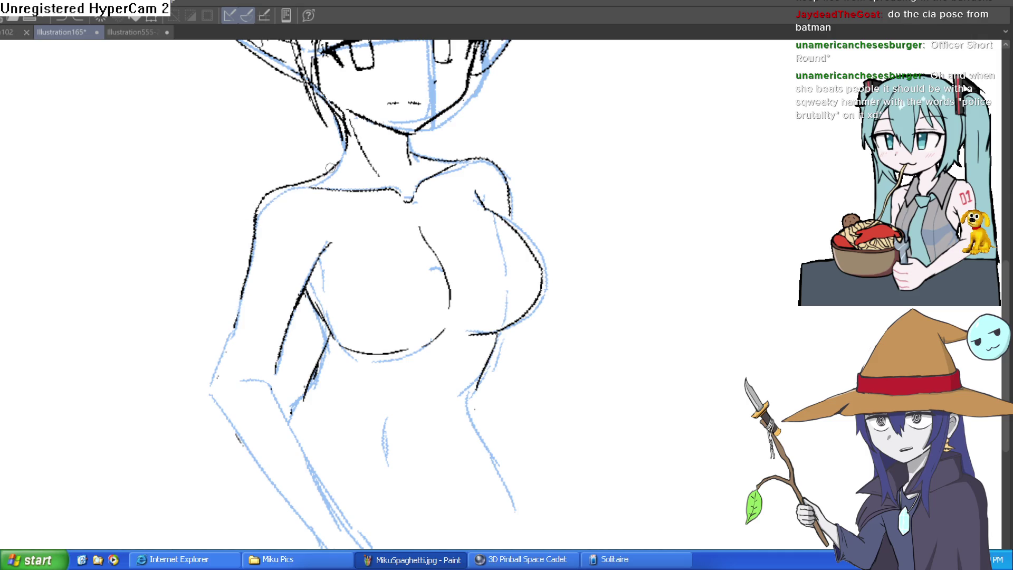
- Ink the left shoulder, arm and inner forearm, then erase the left shoulder line
mouse_move(348, 144)
mouse_down()
mouse_move(226, 255)
mouse_move(206, 316)
mouse_move(331, 498)
mouse_move(254, 353)
mouse_up()
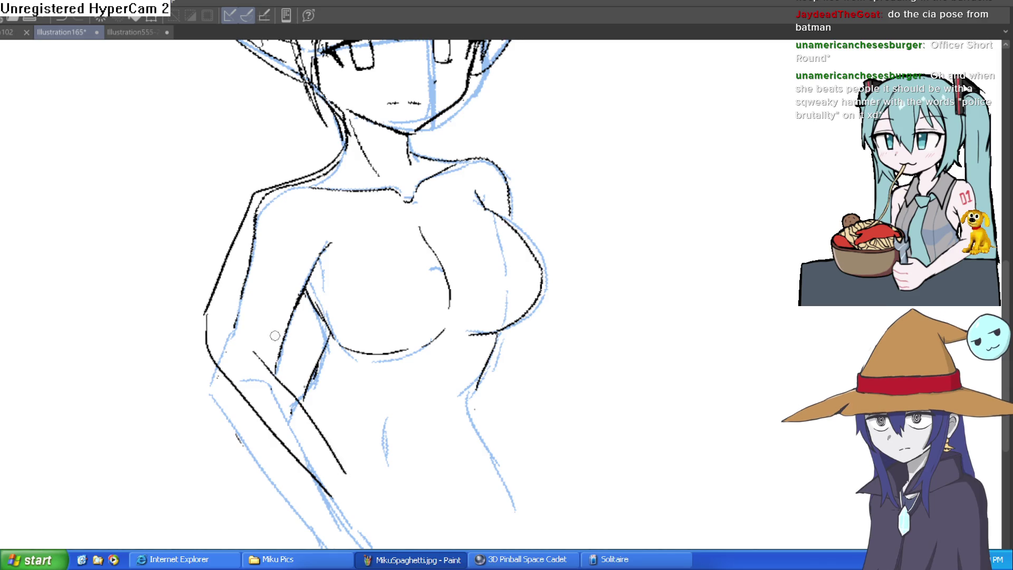
mouse_move(340, 464)
mouse_down()
mouse_move(261, 351)
mouse_move(312, 250)
mouse_move(338, 230)
mouse_up()
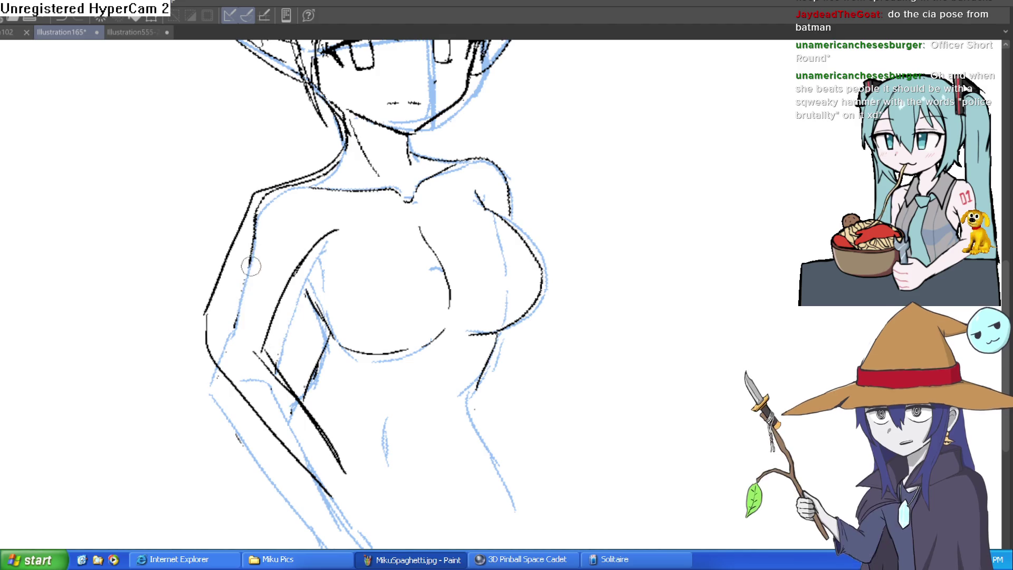
drag(232, 247, 209, 310)
drag(280, 177, 235, 245)
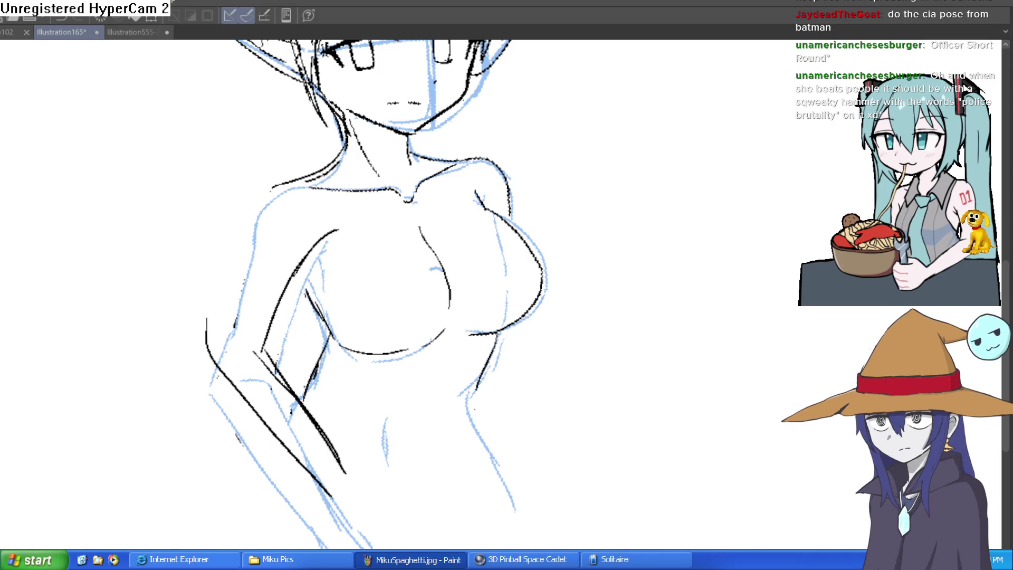
scroll(307, 186, up, 3)
- Redraw the shoulder and upper arm down to the elbow, erasing stray marks there
mouse_move(298, 174)
mouse_down()
mouse_move(193, 287)
mouse_move(193, 327)
mouse_up()
key(ctrl+z)
mouse_move(327, 167)
mouse_down()
mouse_move(294, 182)
mouse_move(205, 334)
mouse_up()
mouse_move(235, 193)
mouse_down()
mouse_move(210, 294)
mouse_move(203, 416)
mouse_up()
drag(167, 319, 170, 380)
mouse_move(162, 292)
mouse_down()
mouse_move(170, 355)
mouse_move(192, 401)
mouse_up()
mouse_move(270, 390)
mouse_down()
mouse_move(256, 368)
mouse_move(310, 431)
mouse_up()
- Ink the right side contour down to the waist and the left forearm line
drag(419, 459, 369, 315)
scroll(393, 301, down, 3)
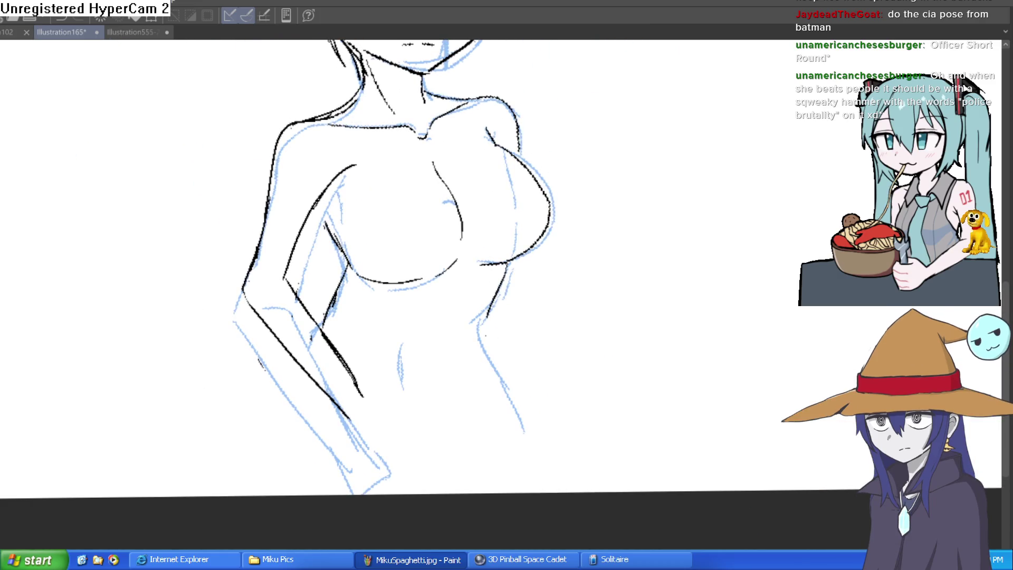
scroll(506, 258, up, 3)
mouse_move(516, 240)
mouse_down()
mouse_move(481, 318)
mouse_move(506, 482)
mouse_up()
scroll(520, 416, up, 2)
drag(117, 149, 182, 280)
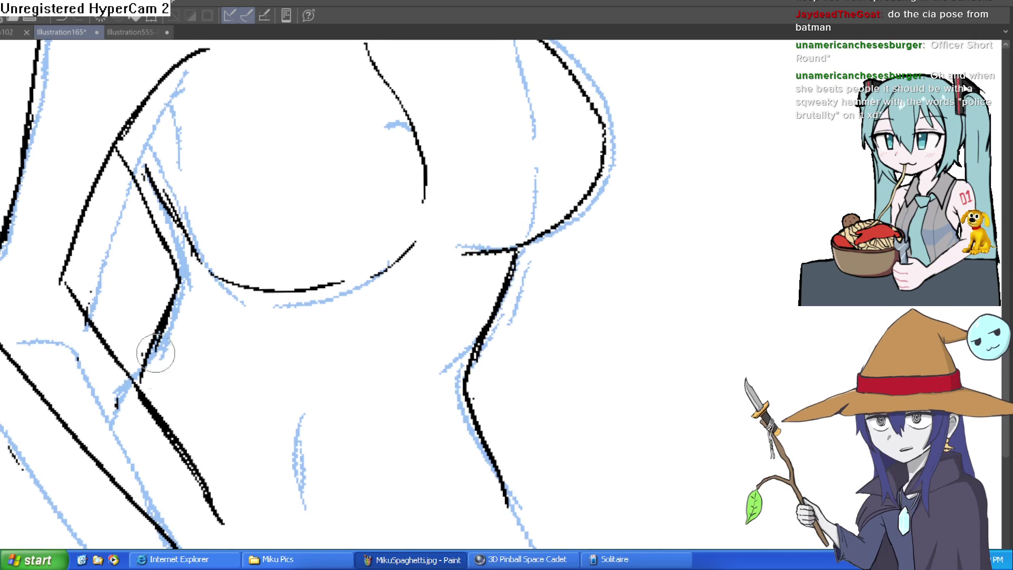
scroll(344, 278, down, 5)
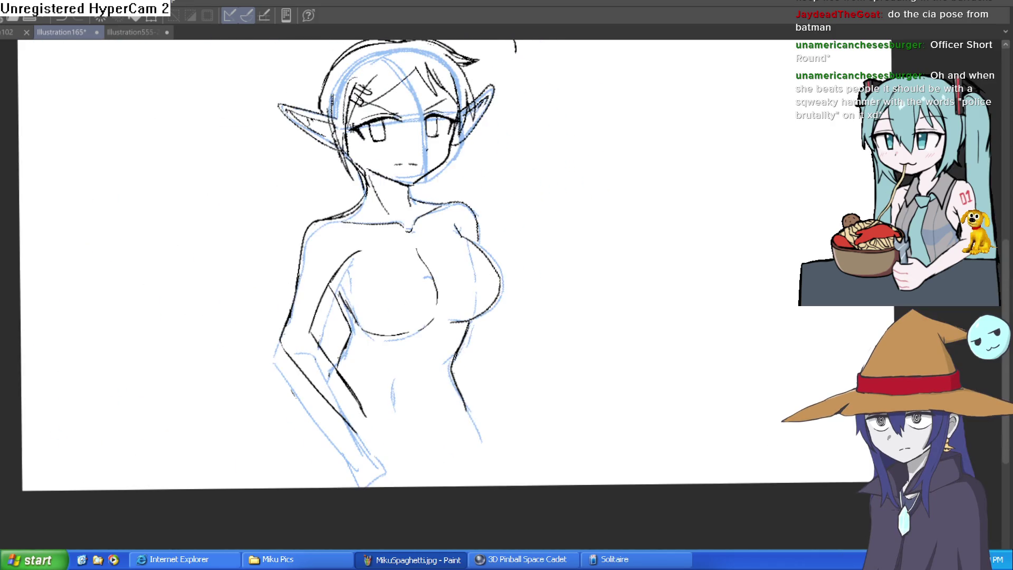
key(Delete)
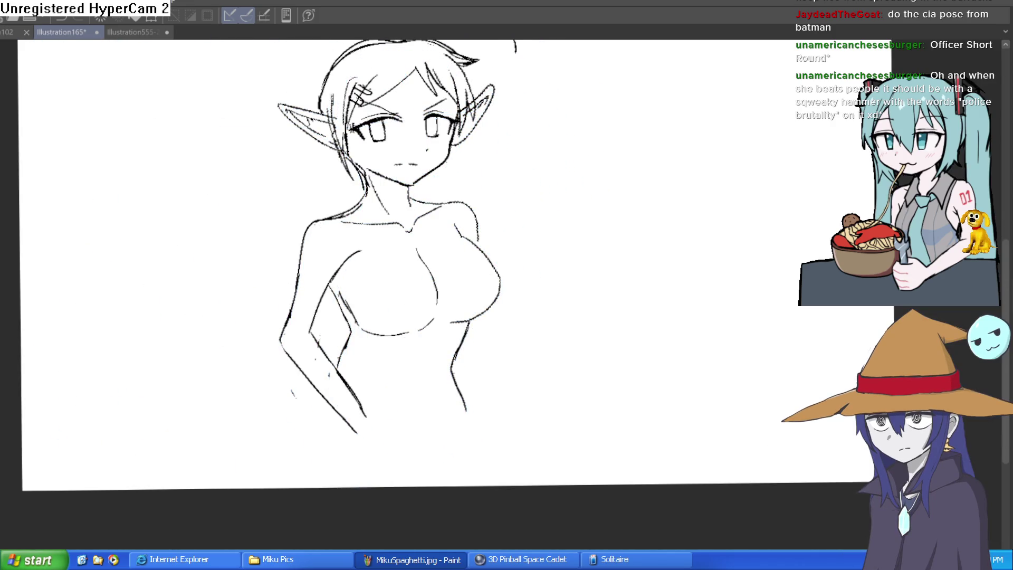
key(h)
key(h)
key(h)
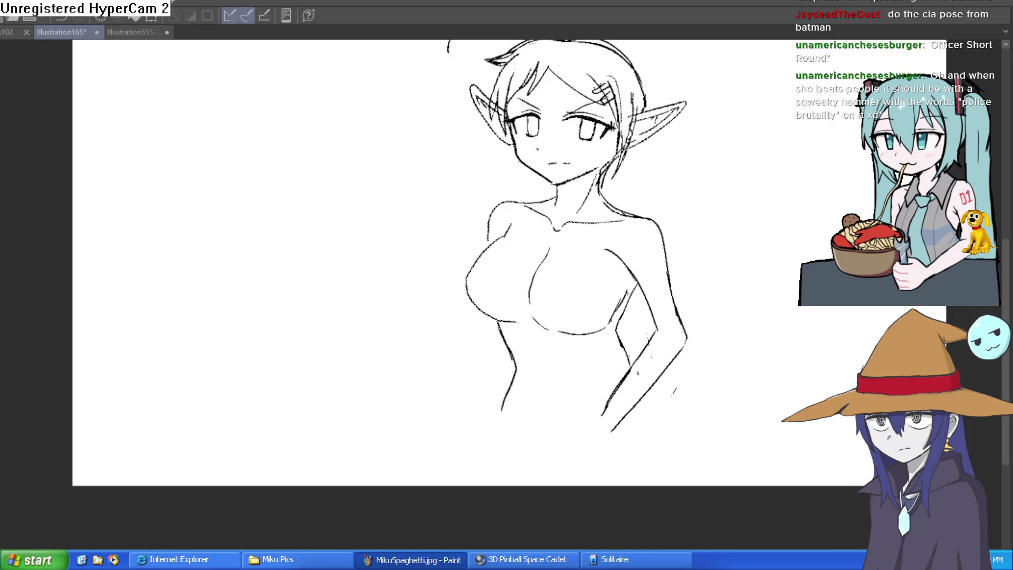
key(h)
scroll(443, 260, up, 5)
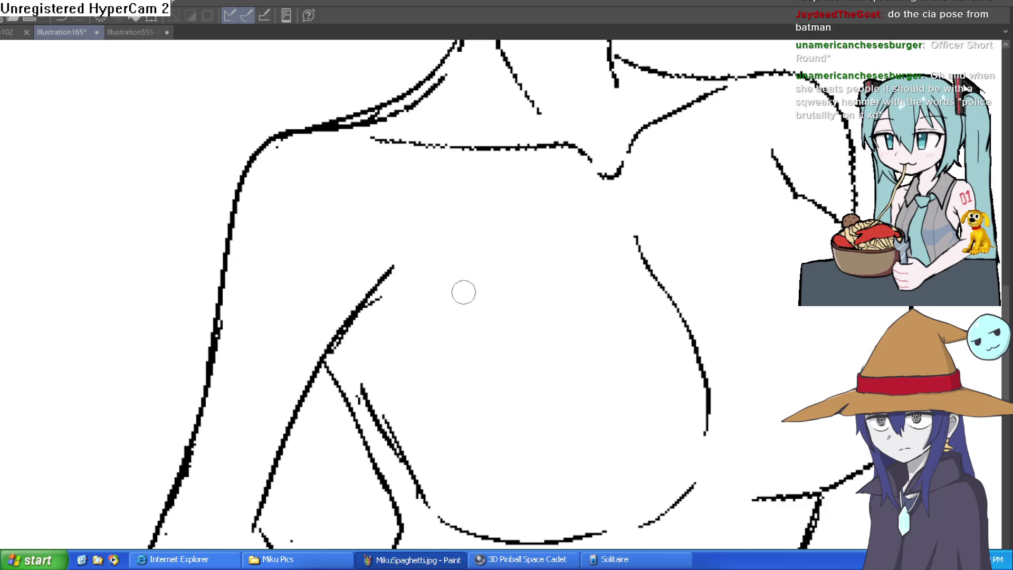
scroll(463, 289, down, 5)
scroll(541, 299, up, 1)
scroll(541, 299, up, 3)
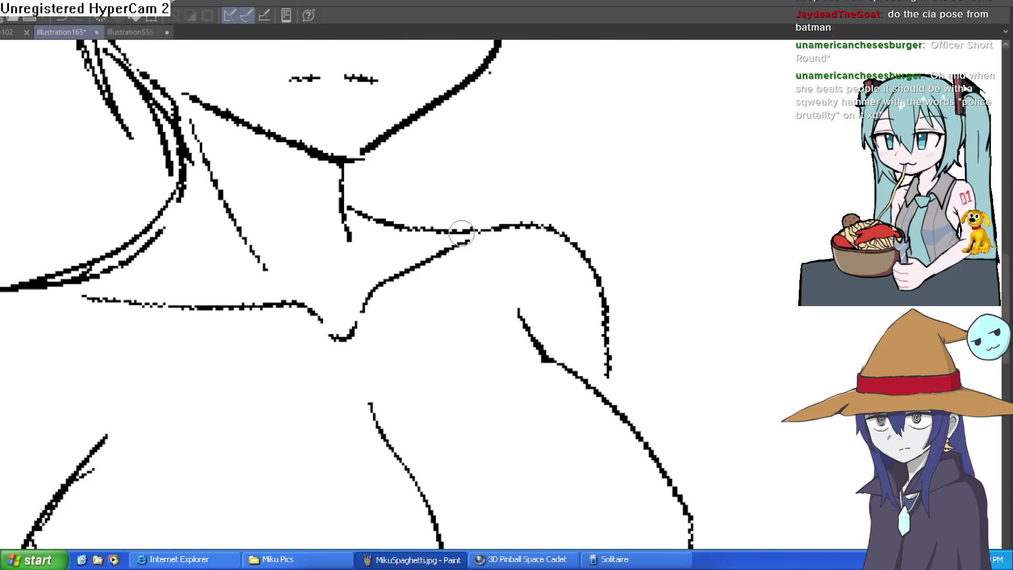
drag(530, 226, 588, 377)
scroll(588, 351, down, 3)
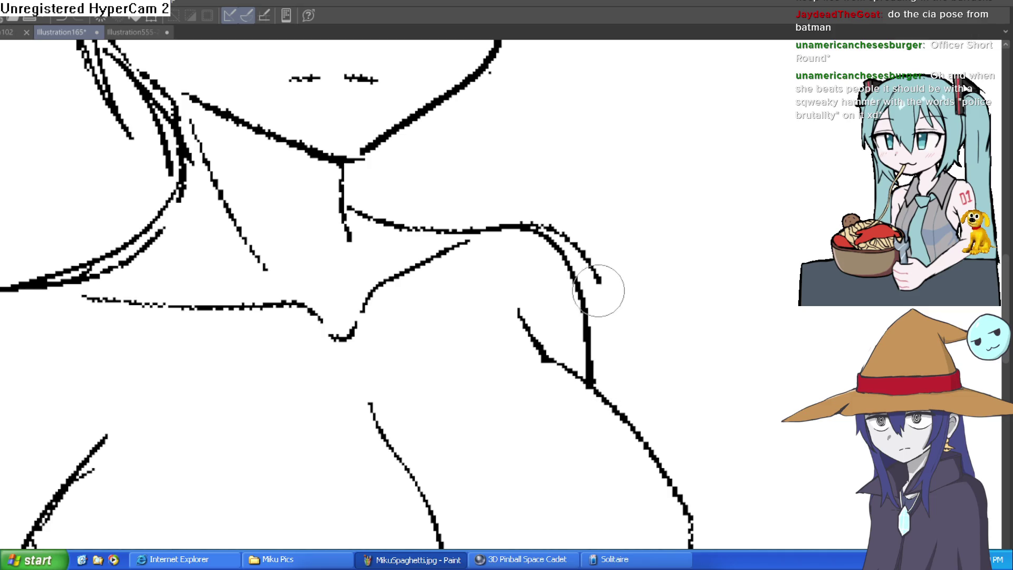
scroll(532, 210, down, 2)
mouse_move(609, 205)
mouse_down()
mouse_move(662, 245)
mouse_move(635, 238)
mouse_move(620, 262)
mouse_move(597, 251)
mouse_move(593, 271)
mouse_move(610, 301)
mouse_up()
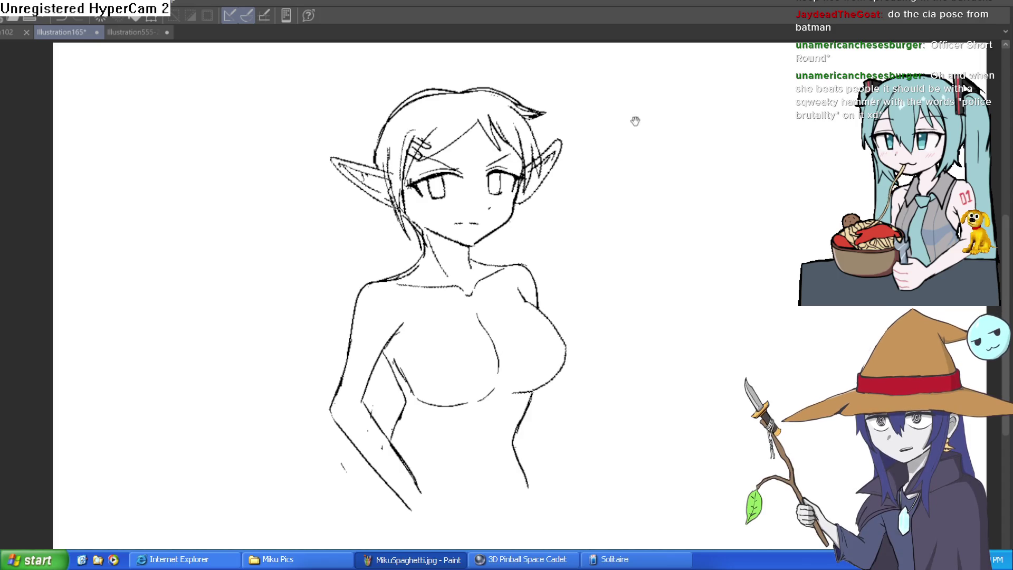
- Ink a short navel stroke and the right waist line, undoing a stray stroke
drag(660, 179, 640, 222)
scroll(640, 222, down, 2)
scroll(651, 237, down, 1)
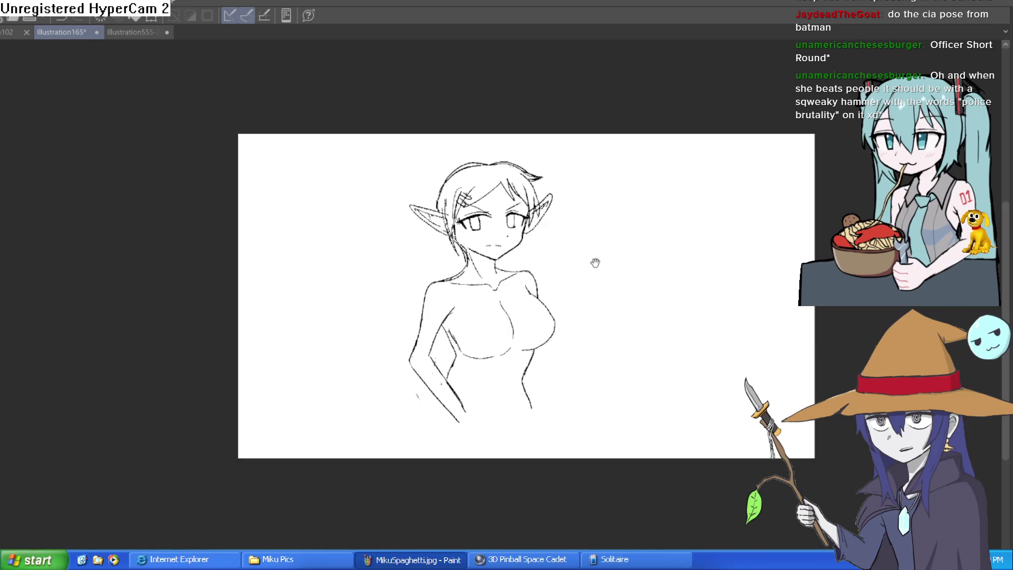
scroll(594, 262, down, 2)
scroll(572, 242, up, 2)
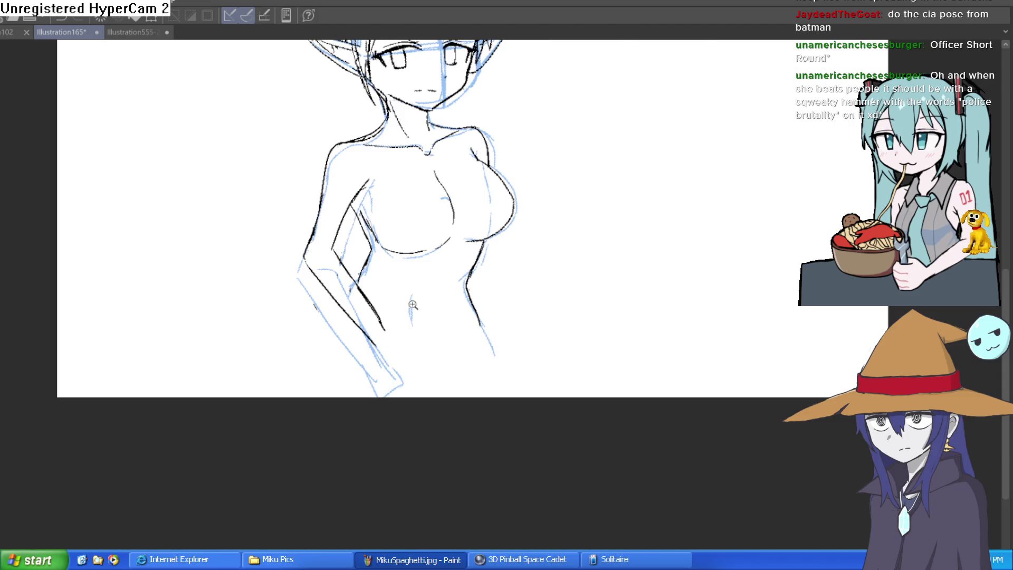
scroll(470, 267, up, 3)
mouse_move(480, 246)
mouse_down()
mouse_move(467, 294)
mouse_move(559, 443)
mouse_up()
scroll(612, 299, up, 3)
key(ctrl+z)
drag(494, 325, 562, 461)
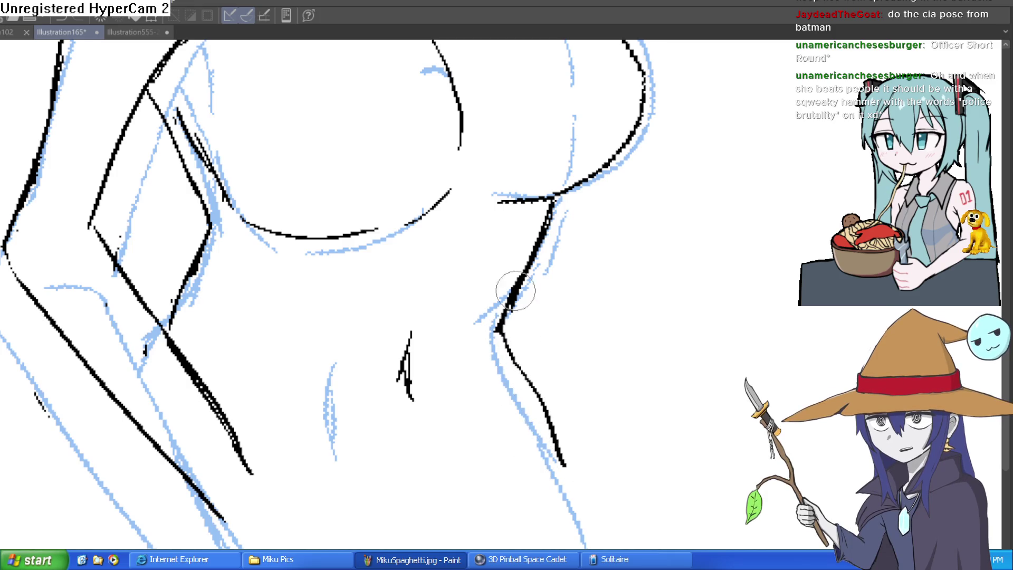
scroll(577, 222, up, 2)
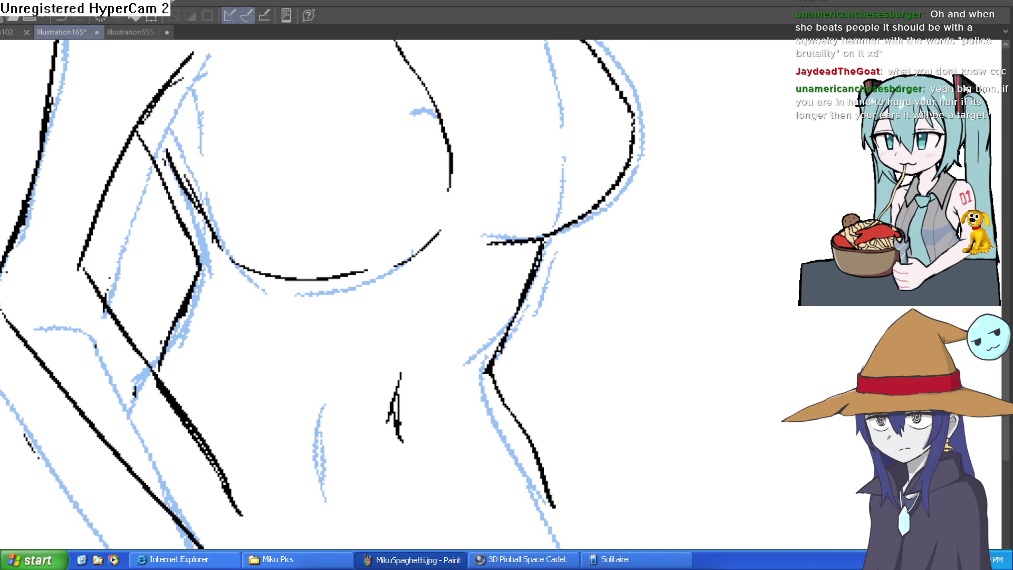
- Re-ink the shoulder contour down toward the chest
scroll(723, 359, down, 3)
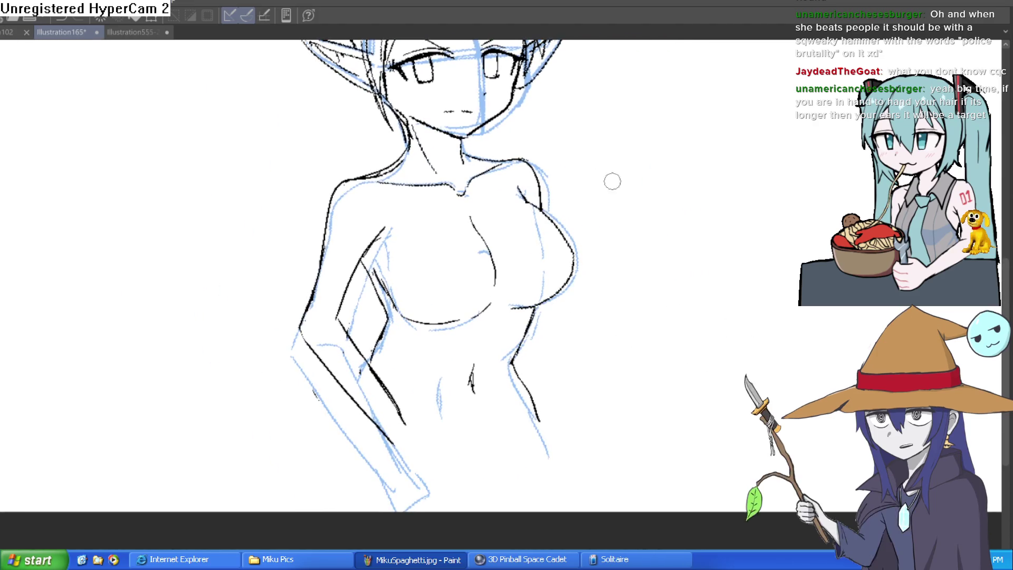
scroll(542, 158, up, 3)
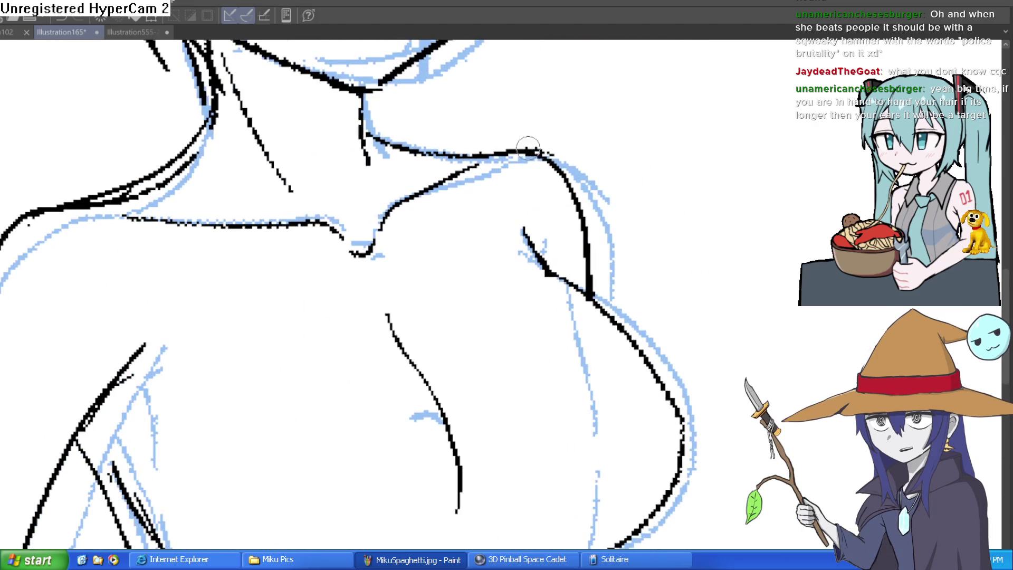
mouse_move(506, 151)
mouse_down()
mouse_move(566, 199)
mouse_move(593, 281)
mouse_move(565, 159)
mouse_move(526, 146)
mouse_up()
scroll(570, 129, down, 3)
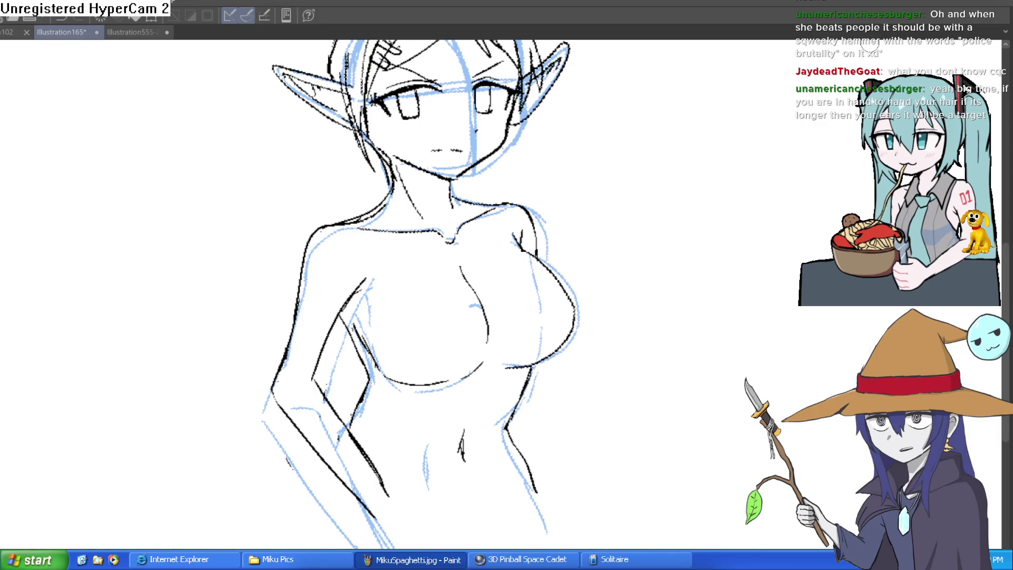
- Erase the stray black strokes on the neck and hair
mouse_move(683, 372)
mouse_down()
mouse_move(667, 346)
mouse_move(658, 369)
mouse_move(619, 396)
mouse_up()
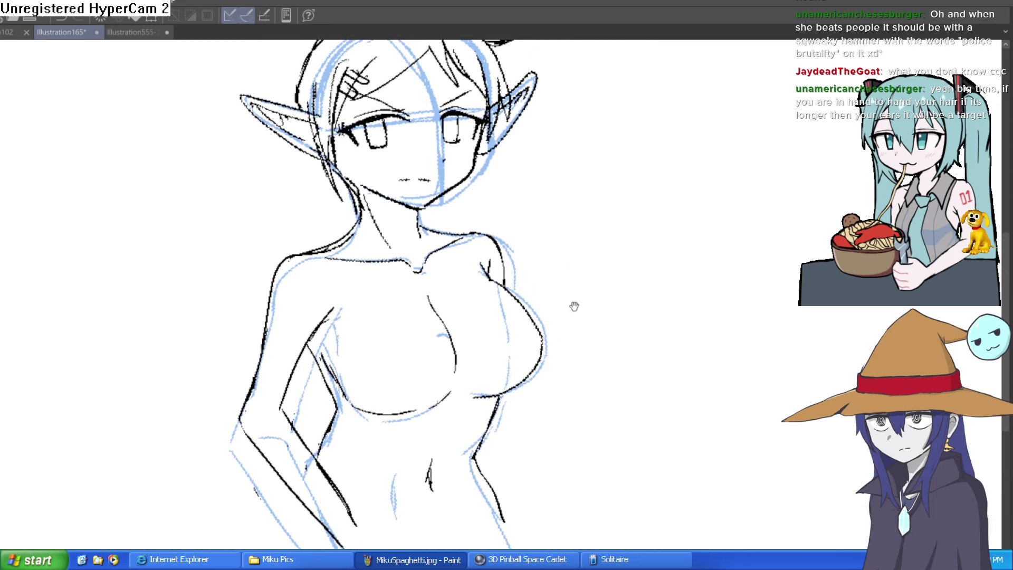
drag(572, 304, 583, 369)
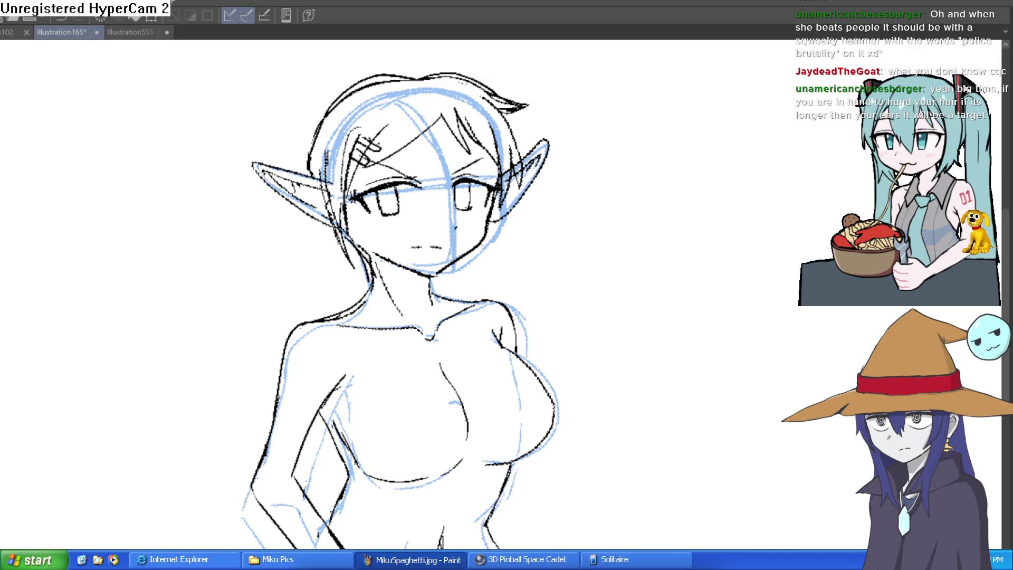
scroll(395, 248, up, 5)
mouse_move(401, 319)
mouse_down()
mouse_move(373, 294)
mouse_move(361, 227)
mouse_move(305, 182)
mouse_move(264, 53)
mouse_up()
scroll(370, 211, down, 5)
scroll(629, 310, up, 2)
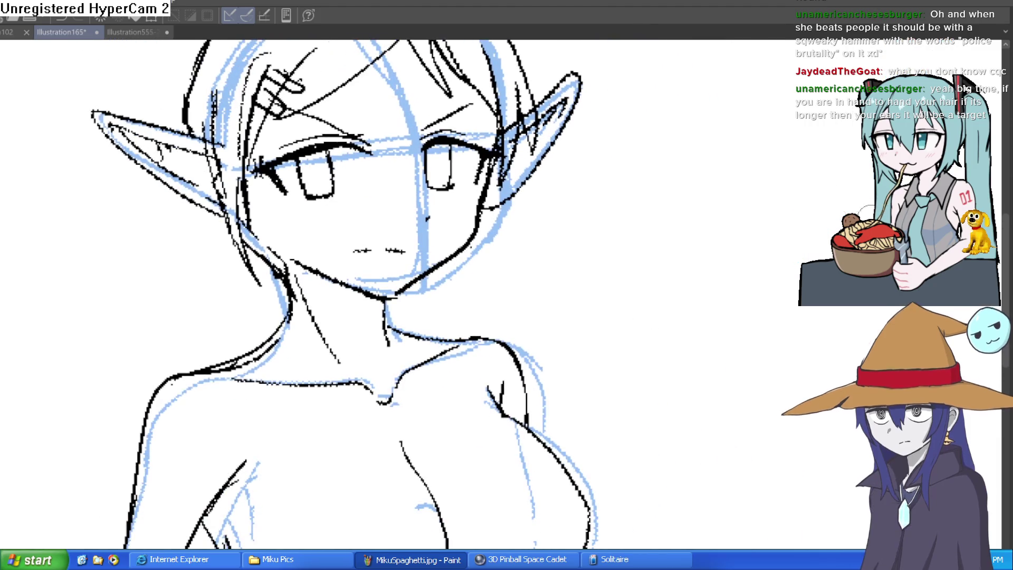
scroll(417, 302, up, 2)
scroll(495, 282, down, 2)
scroll(475, 294, up, 1)
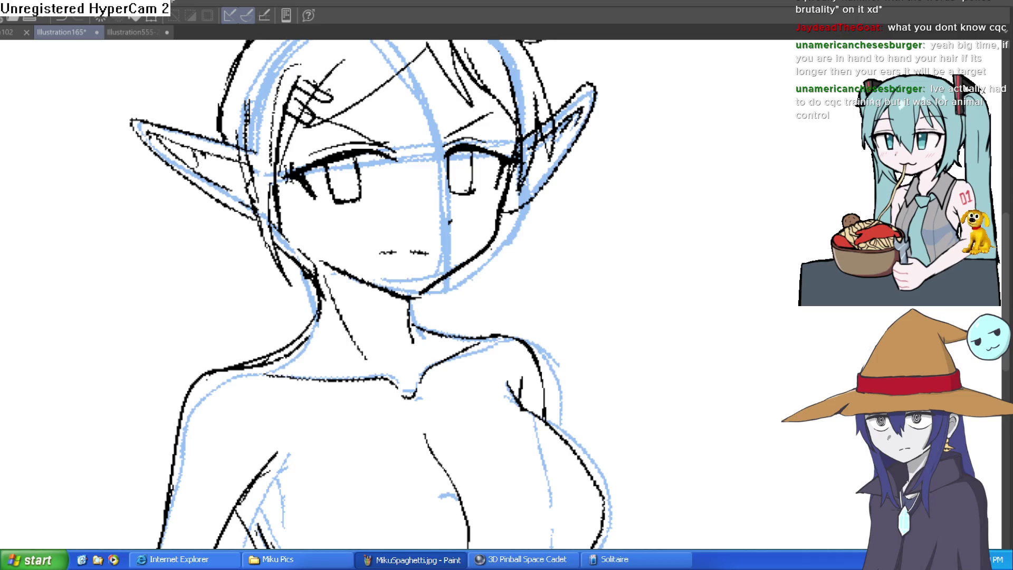
scroll(657, 309, down, 3)
scroll(647, 283, up, 5)
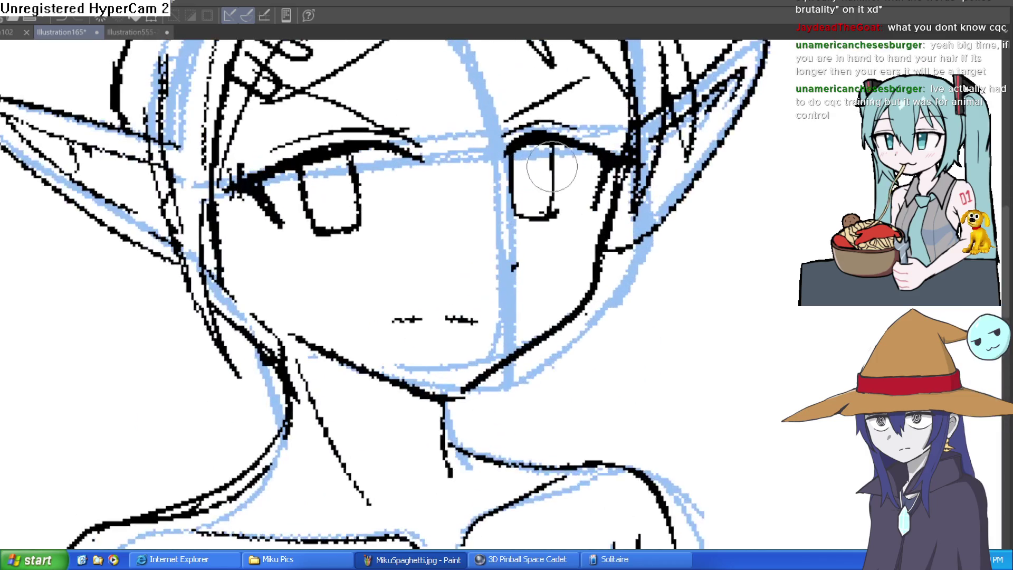
scroll(621, 279, down, 1)
scroll(621, 279, down, 2)
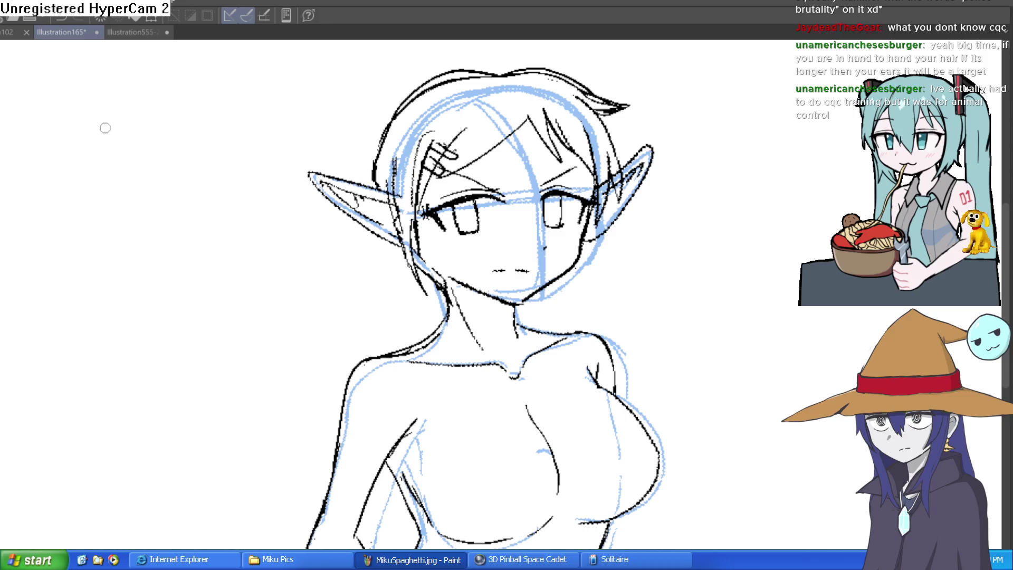
scroll(571, 218, up, 4)
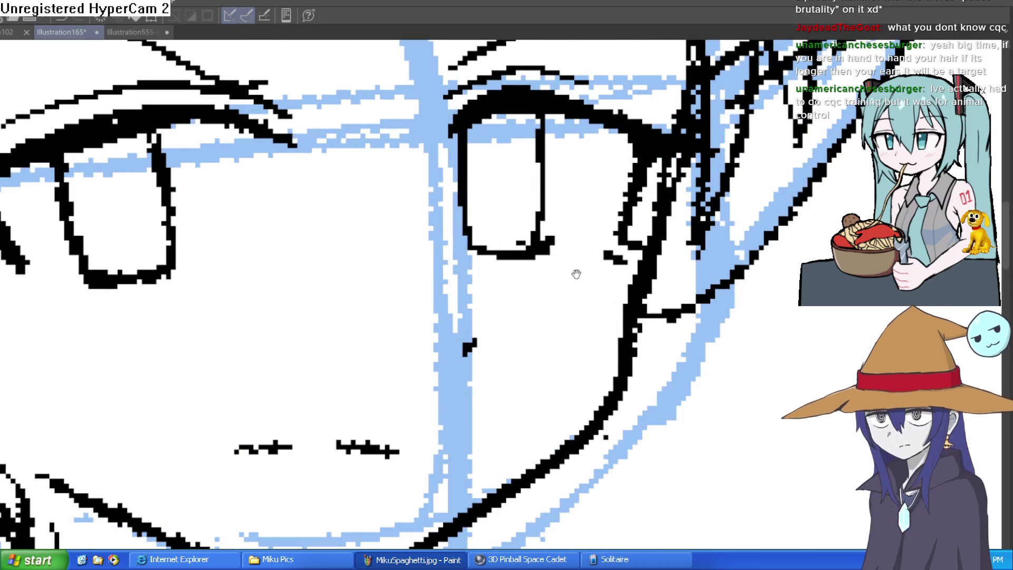
scroll(646, 251, up, 1)
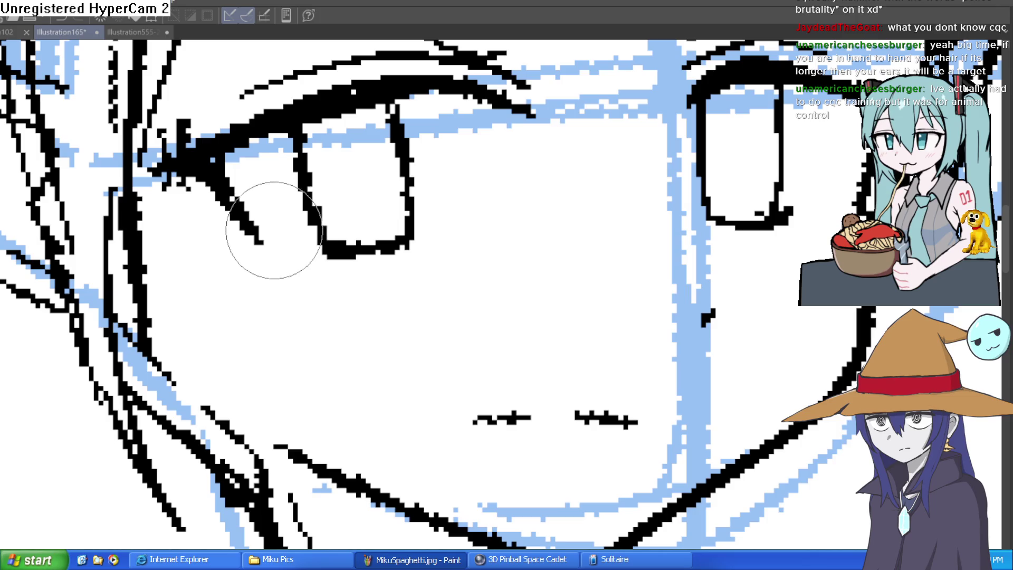
- Extend the left eye's outer corner line slightly lower
drag(267, 247, 273, 255)
scroll(273, 273, down, 6)
drag(765, 369, 645, 237)
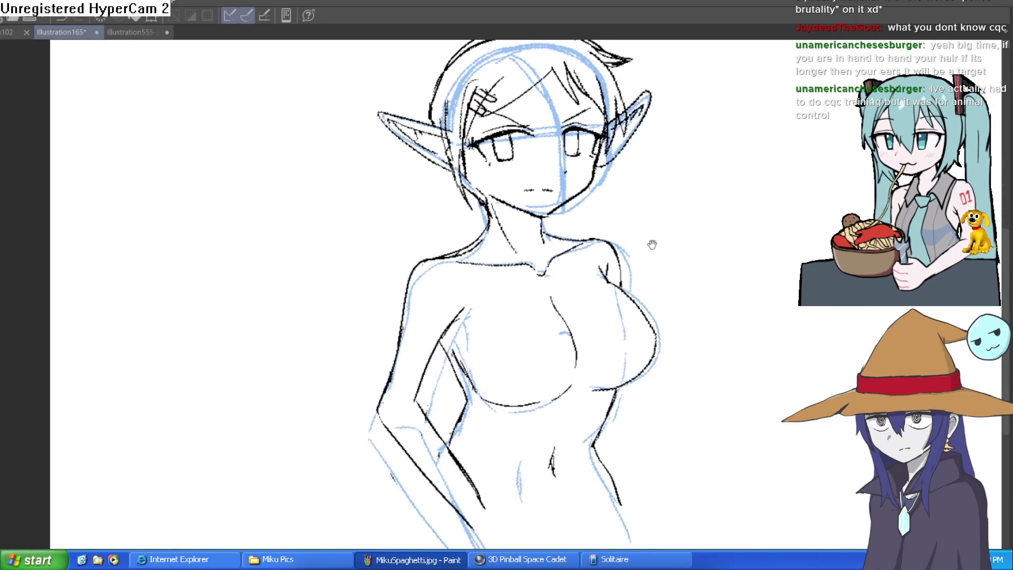
drag(628, 277, 577, 264)
scroll(633, 362, up, 5)
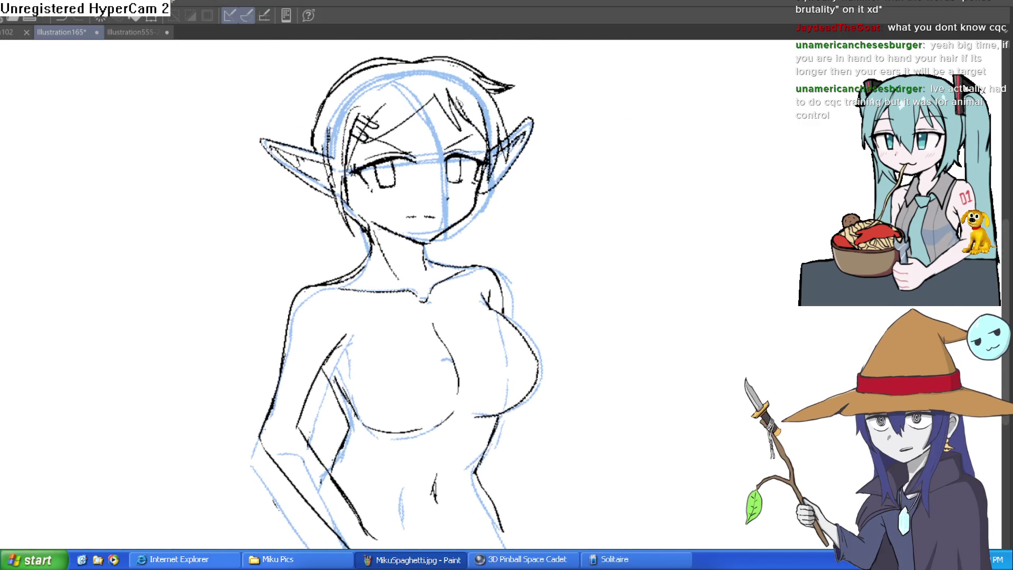
- Hide the blue sketch and flip the canvas to check proportions, then restore the sketch
key(Delete)
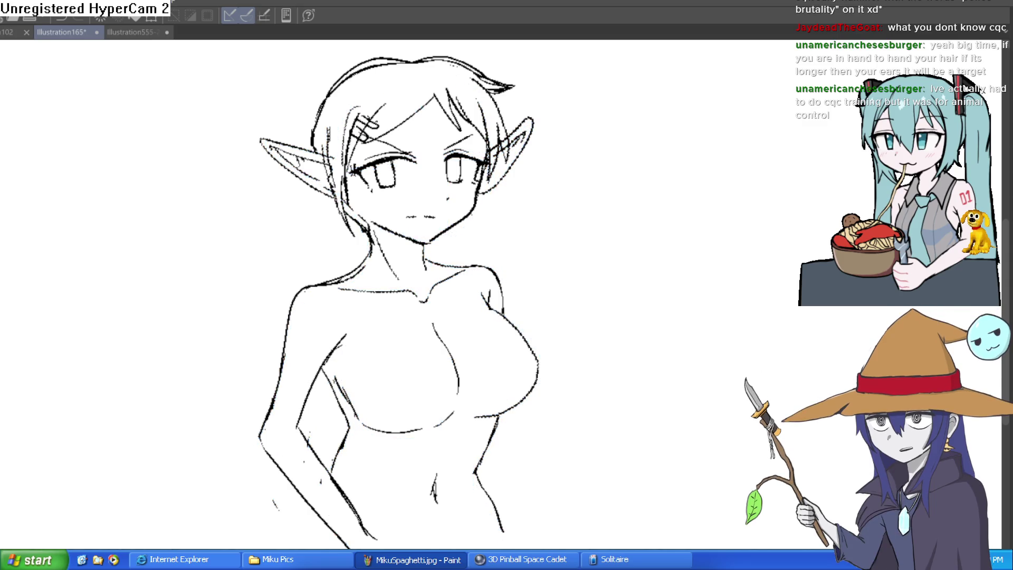
key(h)
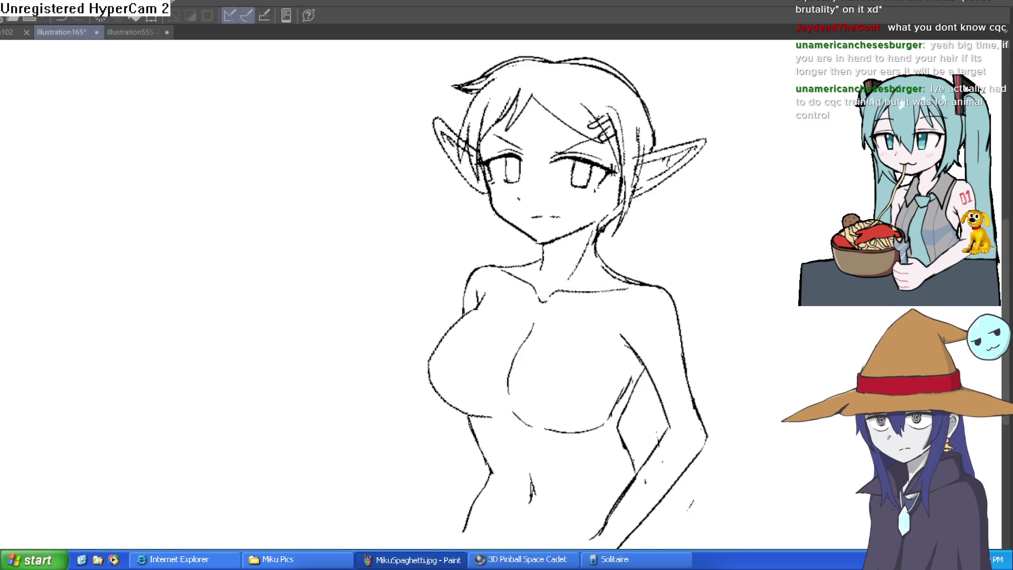
key(h)
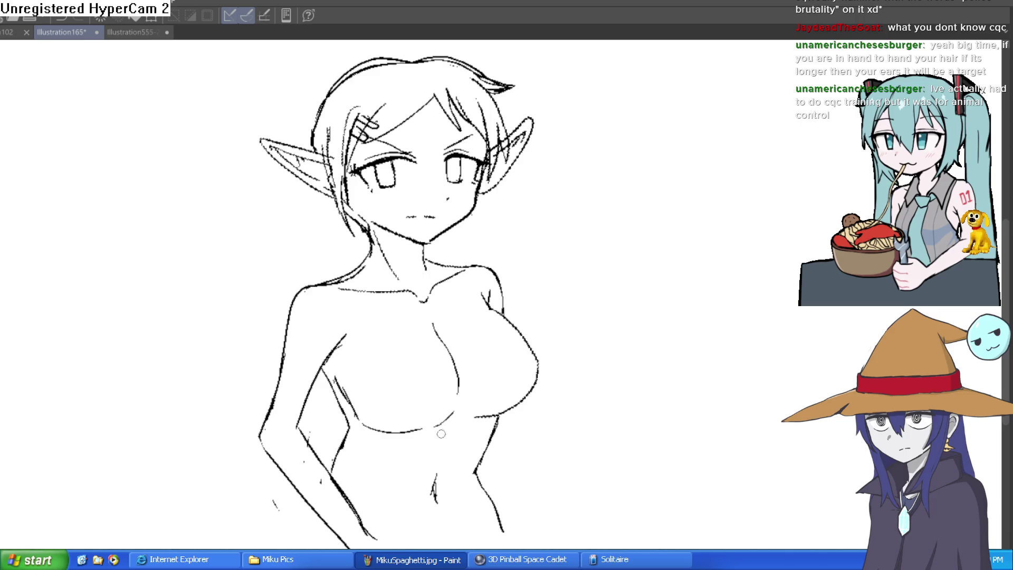
drag(441, 491, 416, 368)
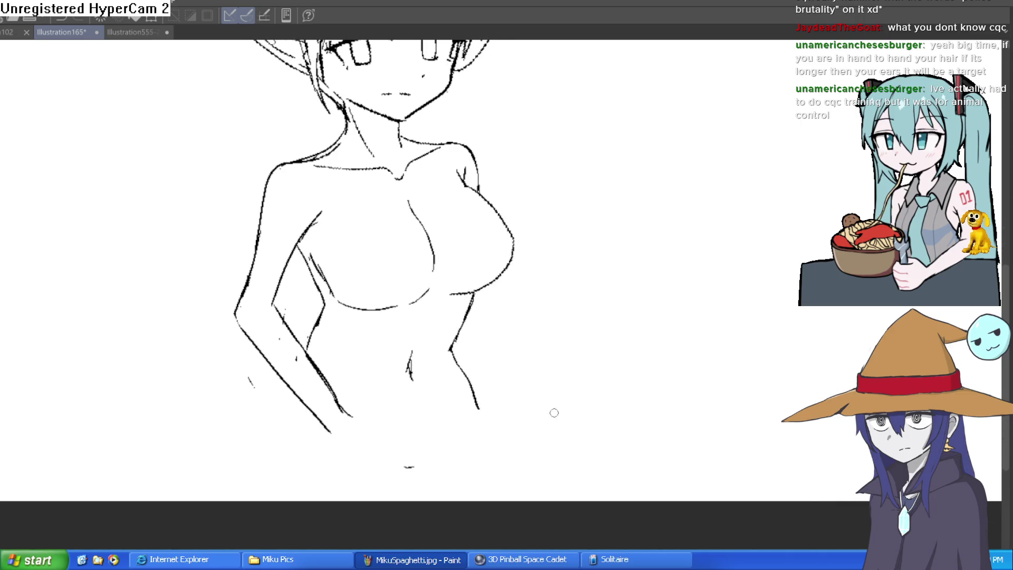
key(ctrl+z)
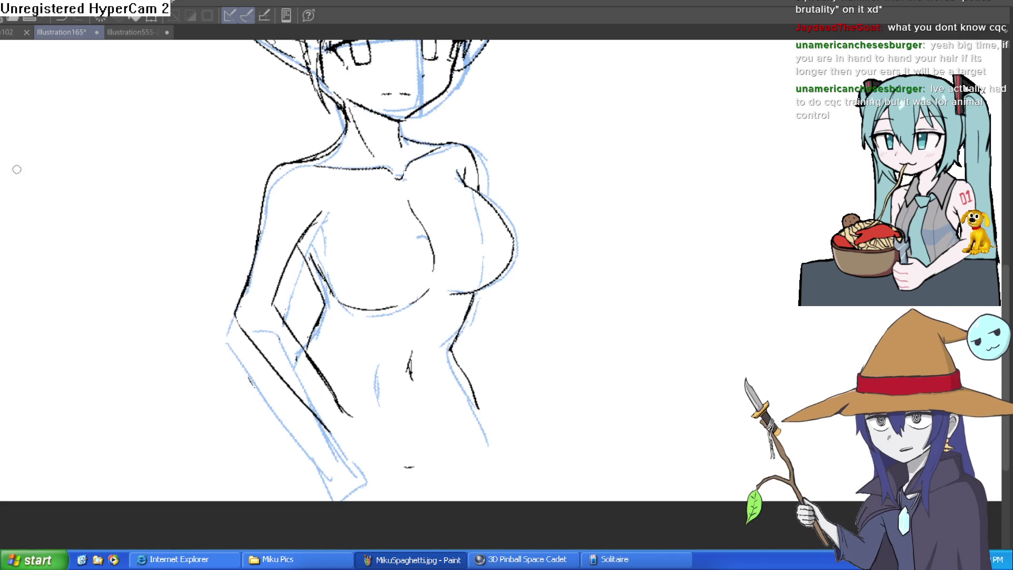
drag(499, 406, 479, 294)
scroll(398, 355, up, 2)
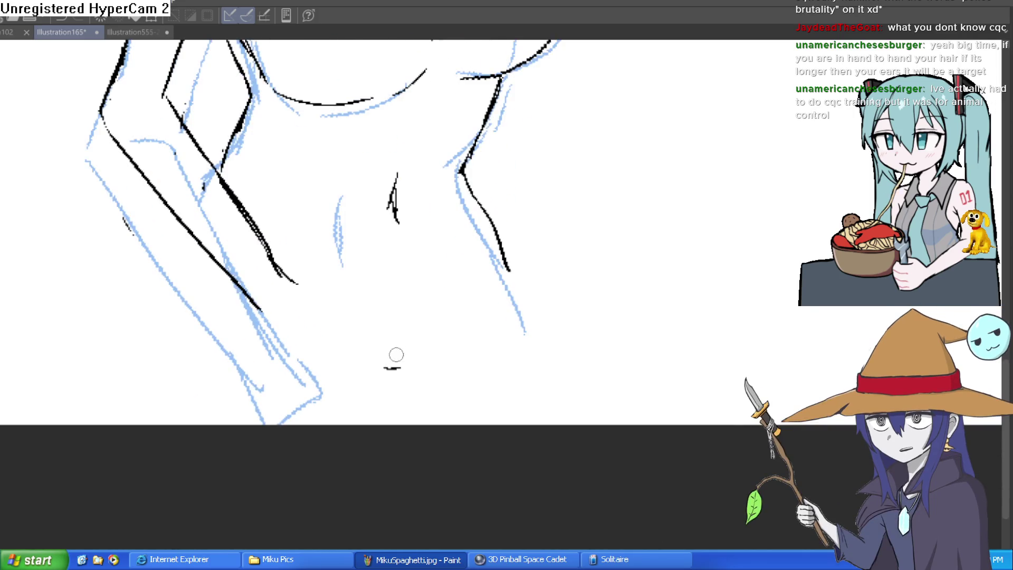
- Ink the V-shaped lower belly line and extend the right body contour downward
mouse_move(289, 341)
mouse_down()
mouse_move(380, 423)
mouse_move(409, 409)
mouse_move(464, 306)
mouse_move(448, 345)
mouse_up()
drag(472, 304, 447, 337)
drag(501, 247, 534, 425)
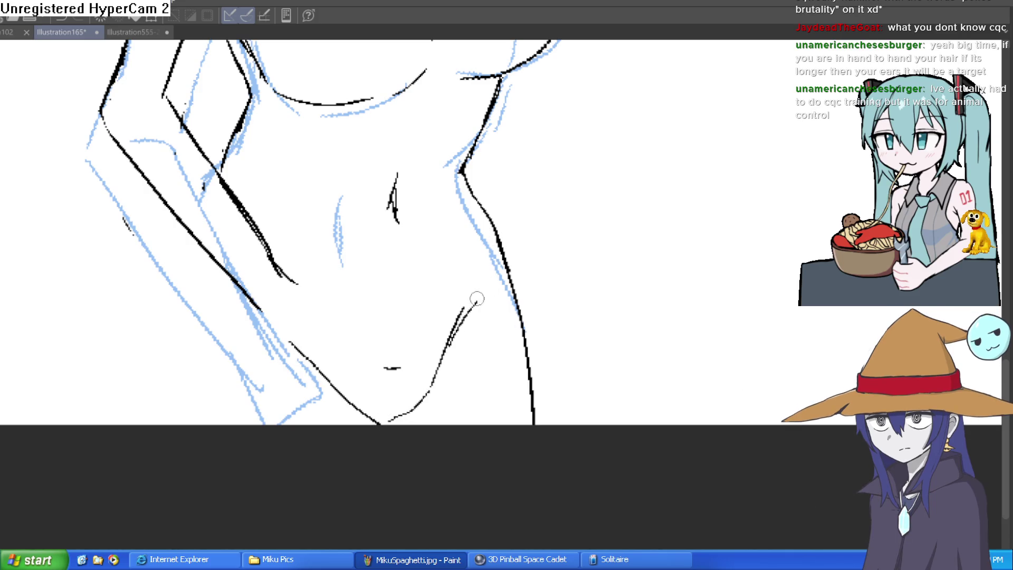
- Move the navel about 50 px lower using an elliptical selection and transform
key(m)
drag(368, 139, 424, 266)
key(ctrl+t)
drag(402, 225, 407, 252)
click(373, 324)
click(285, 317)
scroll(524, 221, down, 5)
drag(564, 301, 552, 294)
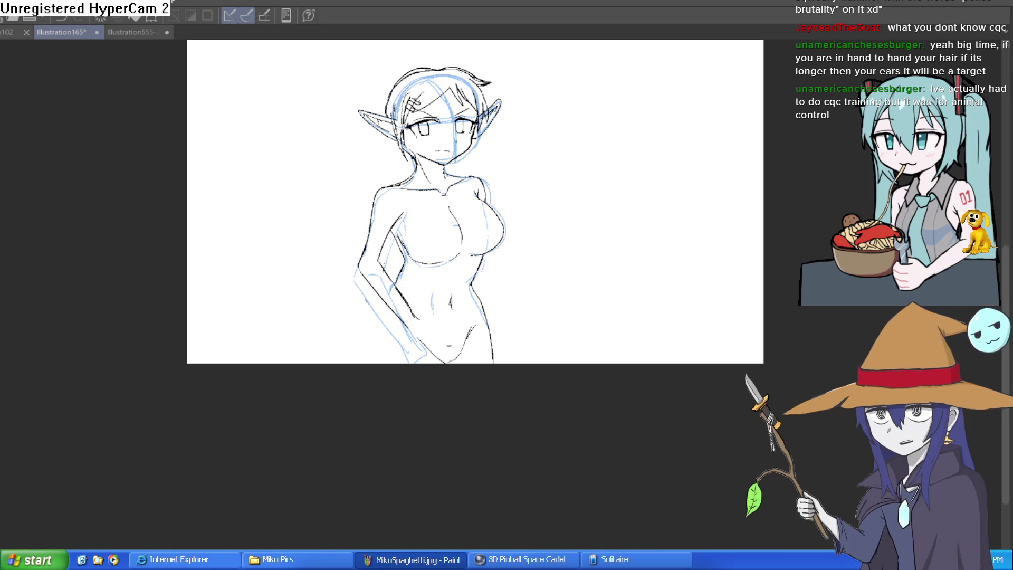
- Ink the left thigh line below the arm, redrawing a faulty stroke
scroll(401, 295, up, 5)
mouse_move(390, 277)
mouse_down()
mouse_move(362, 318)
mouse_move(343, 438)
mouse_up()
mouse_move(641, 299)
mouse_down()
mouse_move(633, 319)
mouse_move(625, 301)
mouse_up()
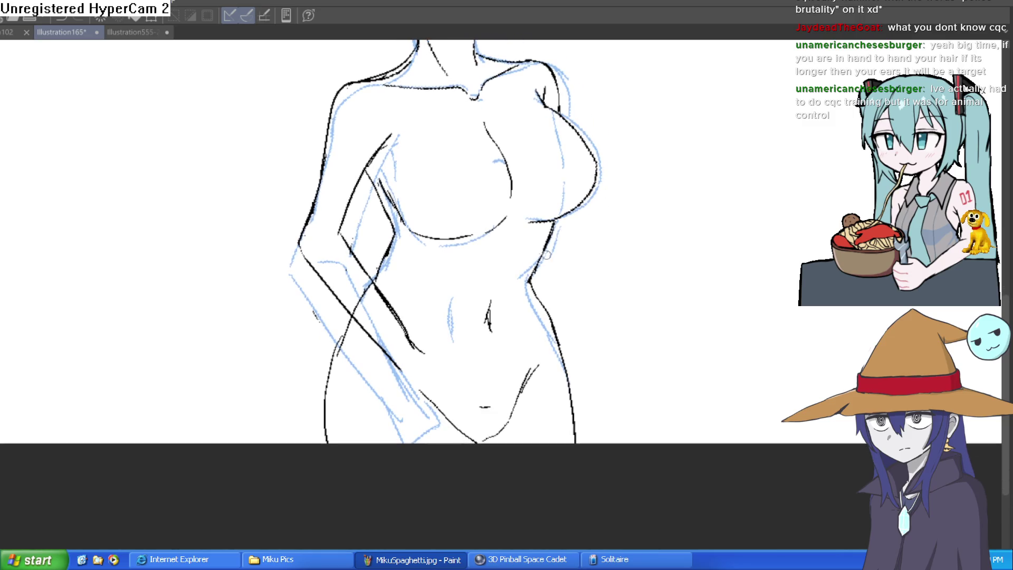
key(ctrl+z)
mouse_move(360, 312)
mouse_down()
mouse_move(338, 375)
mouse_move(342, 443)
mouse_up()
- Ink and retrace the curved lower hip line, then fit the whole drawing in view
mouse_move(421, 398)
mouse_down()
mouse_move(482, 438)
mouse_move(532, 365)
mouse_up()
drag(457, 429, 427, 383)
mouse_move(437, 419)
mouse_down()
mouse_move(493, 439)
mouse_move(544, 363)
mouse_up()
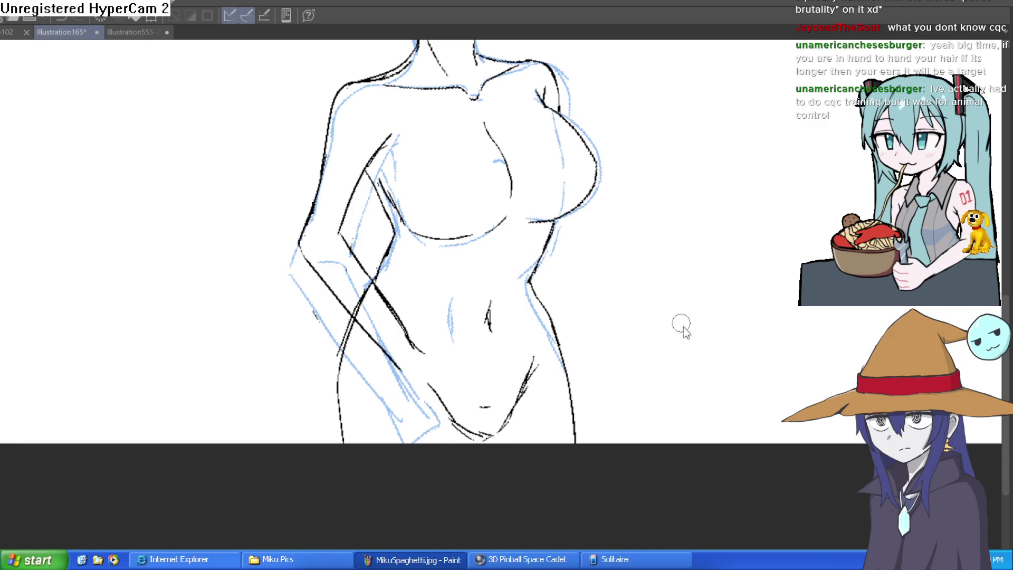
key(ctrl+0)
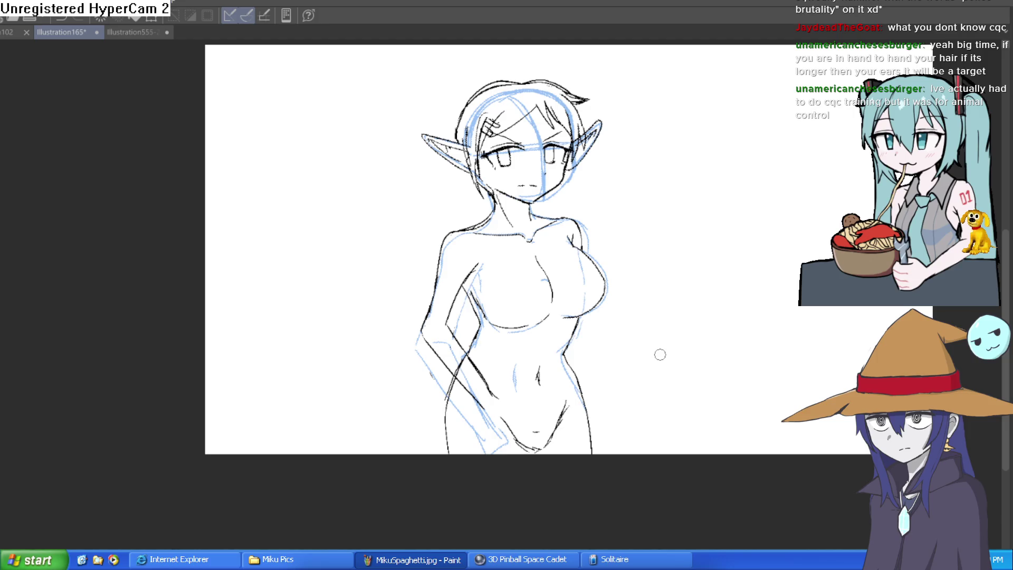
scroll(529, 454, up, 4)
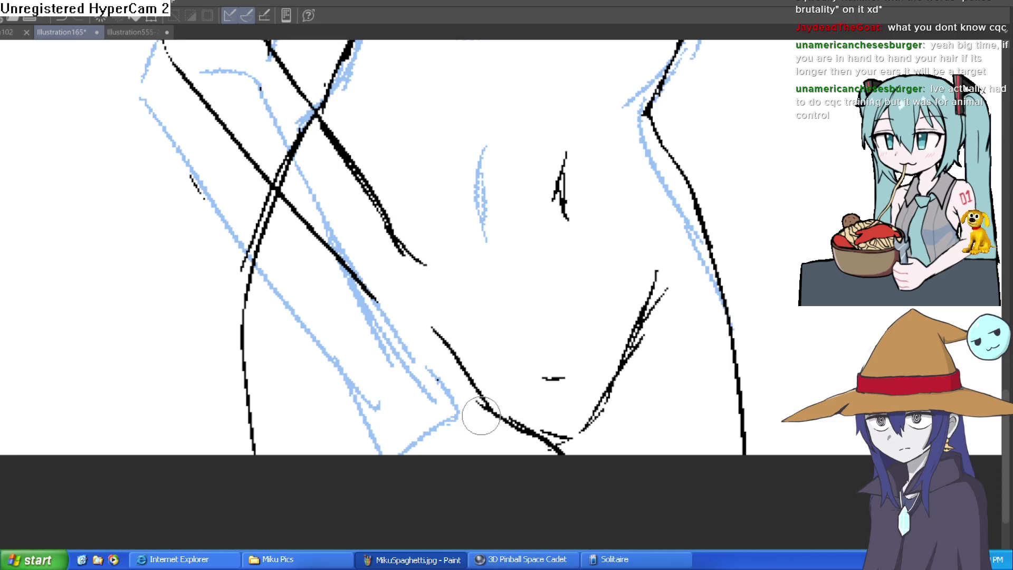
- Erase short stray lines near the arm
mouse_move(289, 157)
mouse_down()
mouse_move(280, 179)
mouse_move(297, 142)
mouse_move(332, 119)
mouse_move(306, 125)
mouse_up()
mouse_move(277, 182)
mouse_down()
mouse_move(233, 267)
mouse_move(270, 189)
mouse_up()
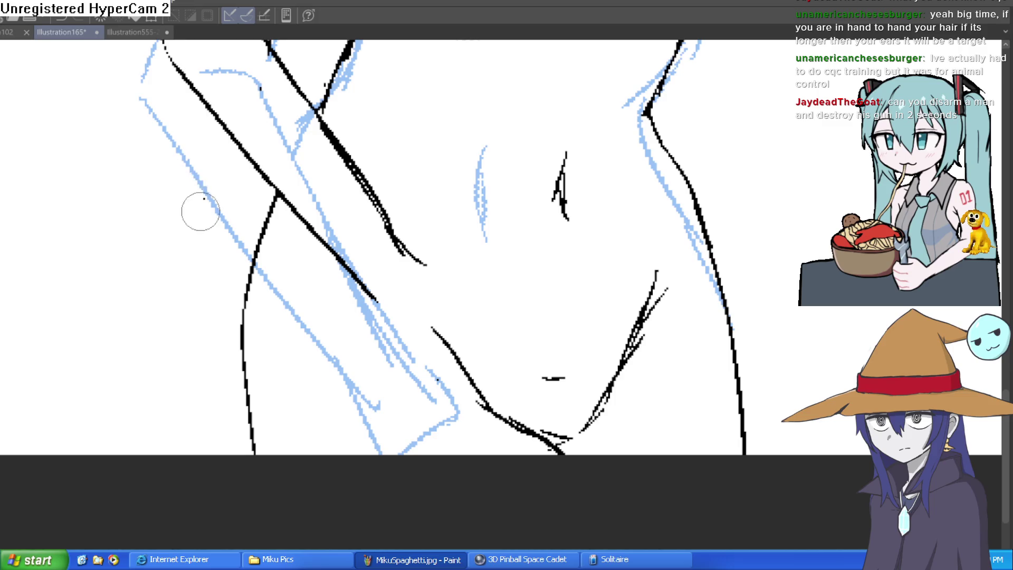
scroll(330, 288, up, 3)
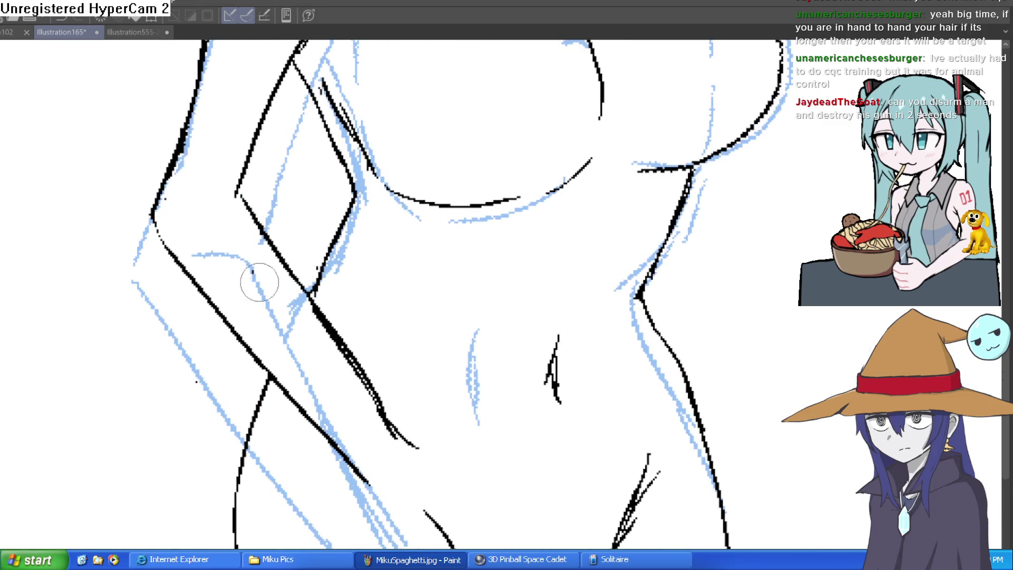
scroll(425, 192, down, 5)
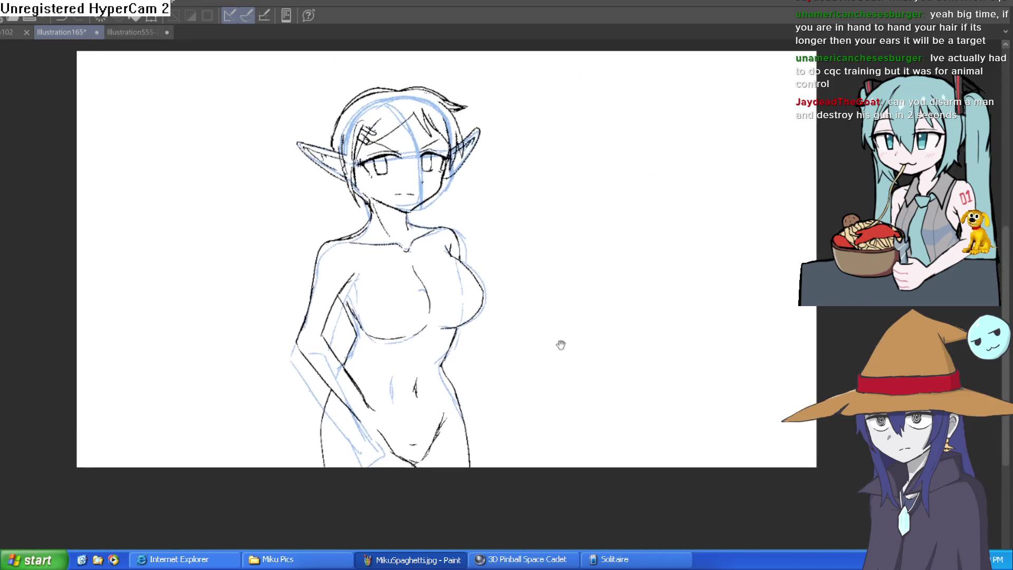
drag(549, 294, 547, 277)
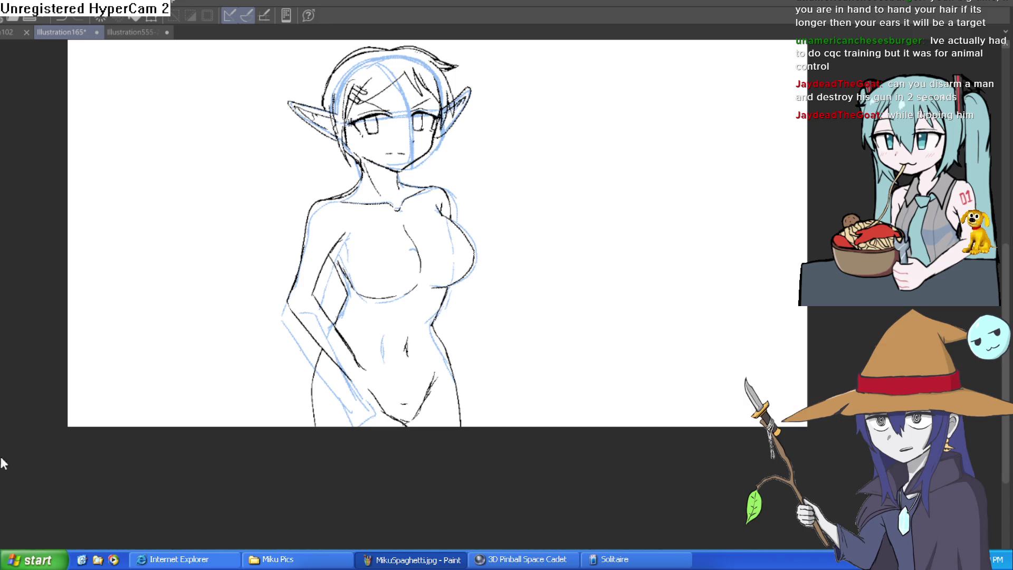
- Enlarge the canvas by dragging its bottom edge down in Change Canvas Size
key(ctrl+alt+c)
drag(446, 426, 448, 549)
key(Return)
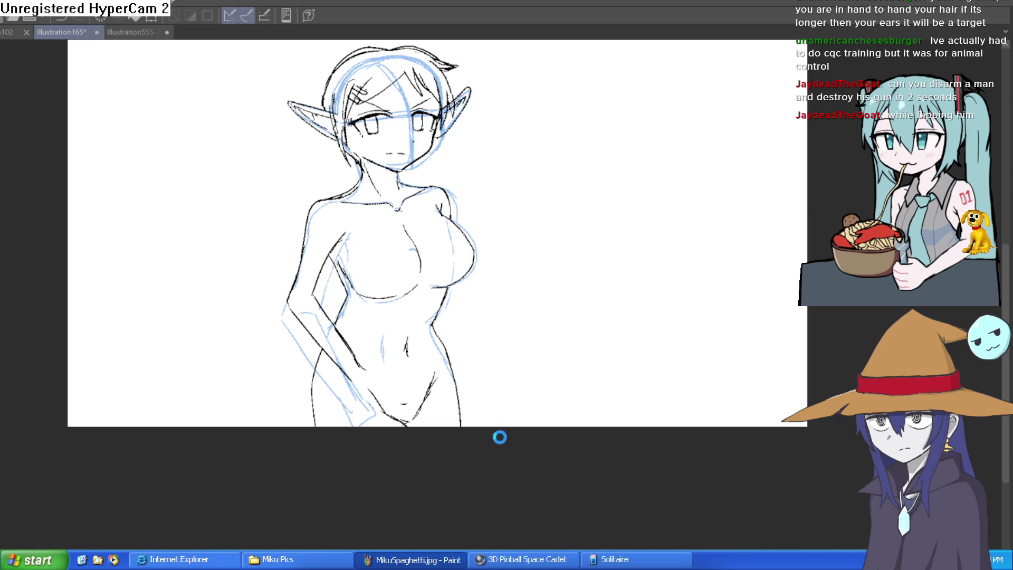
- Ink the skirt's waistband curve across the belly and the hip contours down both sides
drag(516, 425, 501, 383)
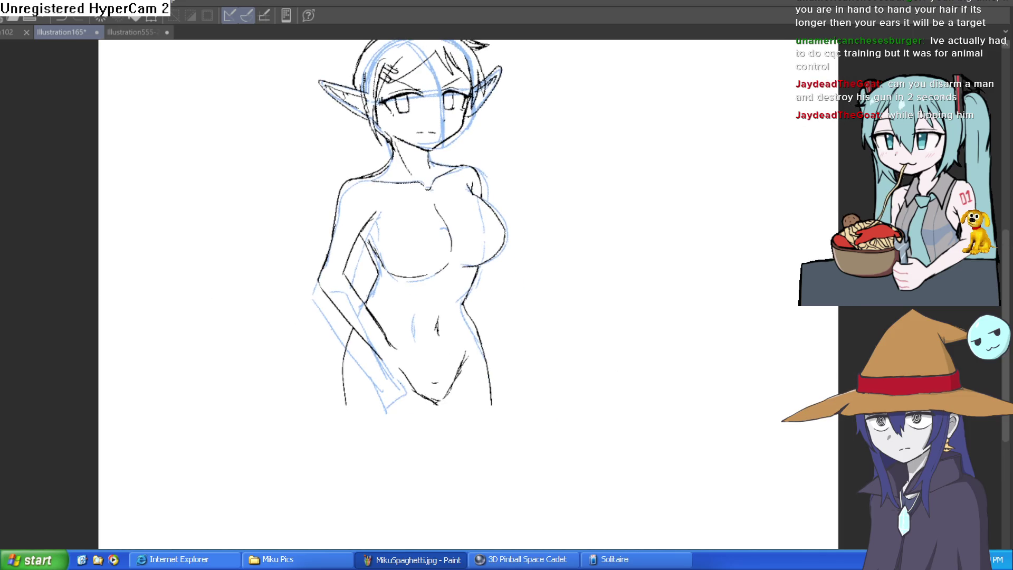
scroll(300, 320, up, 2)
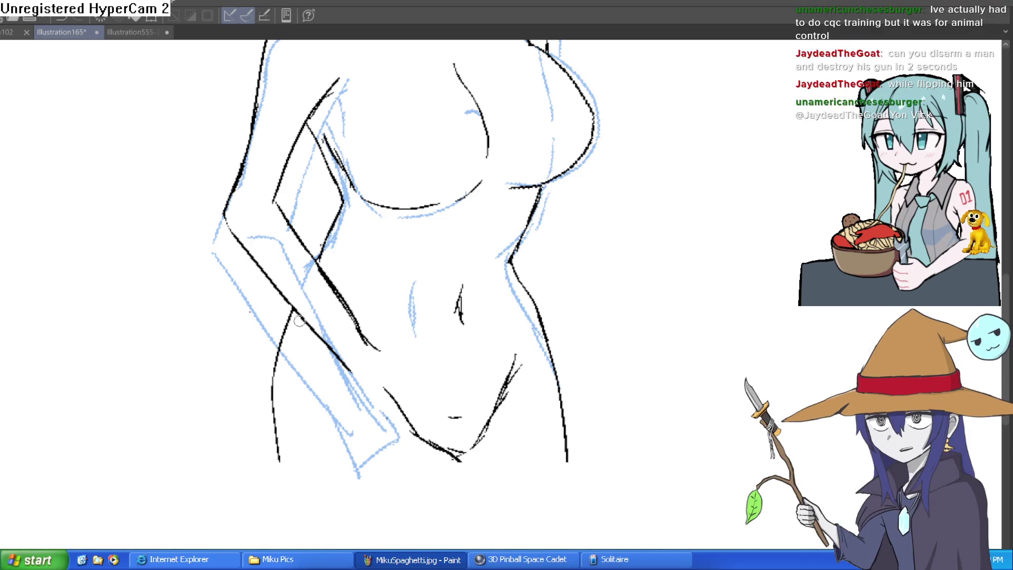
drag(305, 335, 295, 341)
mouse_move(345, 320)
mouse_down()
mouse_move(458, 316)
mouse_move(531, 332)
mouse_up()
mouse_move(550, 374)
mouse_down()
mouse_move(491, 287)
mouse_move(508, 388)
mouse_up()
drag(222, 238, 220, 434)
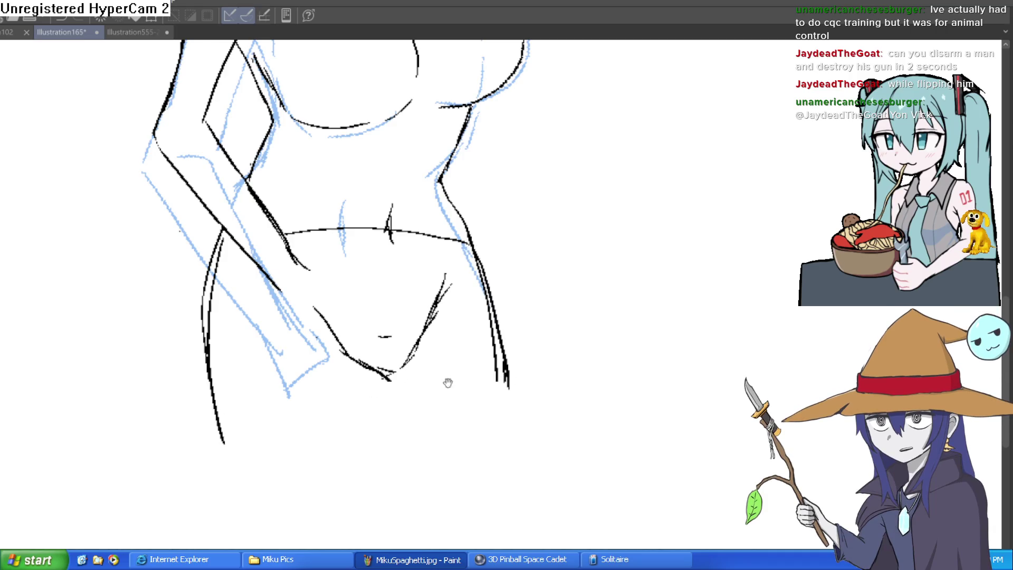
- Draw the inner thigh, outer leg, calf and left leg outlines, redoing a wrong crotch line
scroll(448, 382, down, 3)
drag(342, 340, 389, 404)
key(ctrl+z)
drag(360, 358, 414, 458)
drag(434, 316, 425, 506)
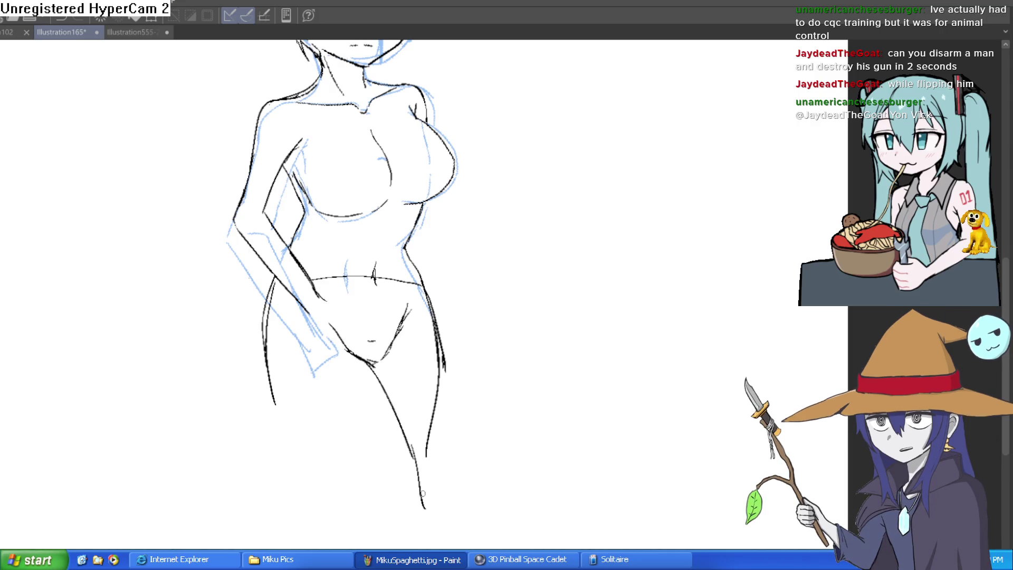
mouse_move(271, 318)
mouse_down()
mouse_move(305, 468)
mouse_move(341, 530)
mouse_up()
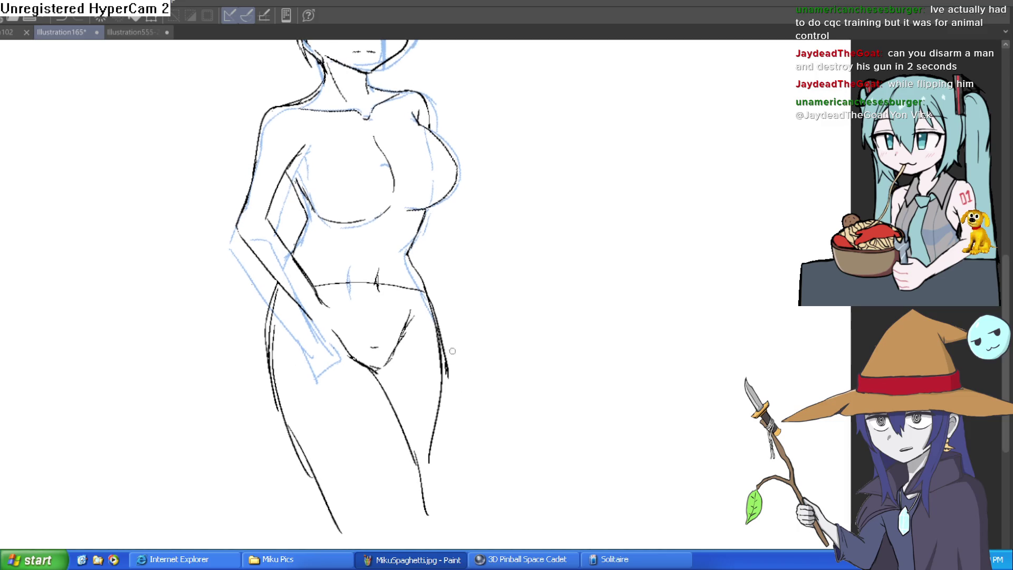
drag(436, 327, 427, 443)
drag(431, 393, 421, 467)
mouse_move(270, 343)
mouse_down()
mouse_move(278, 405)
mouse_move(349, 508)
mouse_up()
drag(321, 468, 352, 520)
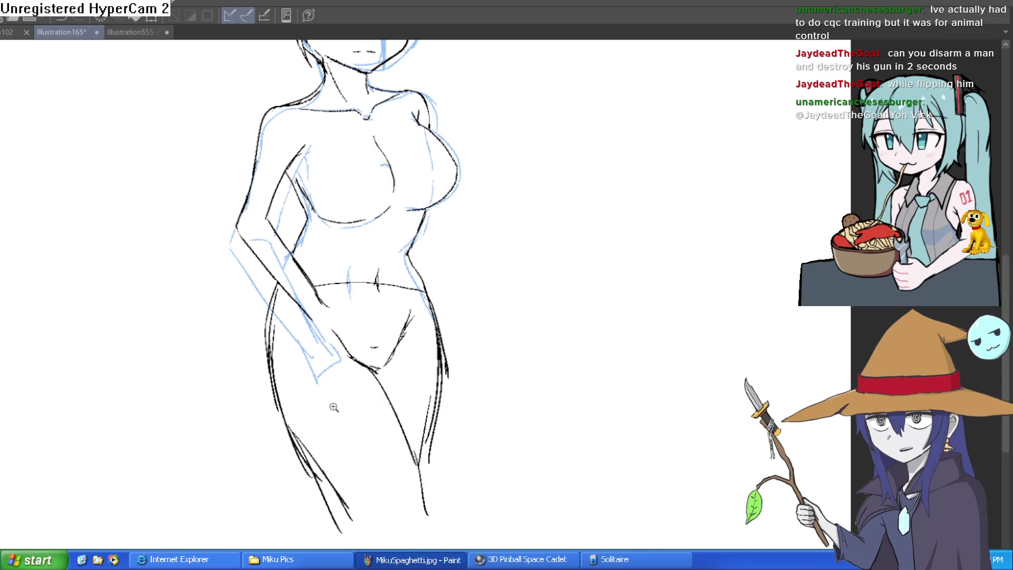
- Clean up the crotch and inner-leg lines, add a skirt line to the hem, and undo stray strokes
click(333, 406)
mouse_move(390, 382)
mouse_down()
mouse_move(429, 319)
mouse_move(434, 280)
mouse_up()
scroll(443, 316, down, 2)
mouse_move(364, 336)
mouse_down()
mouse_move(405, 393)
mouse_move(345, 317)
mouse_move(399, 289)
mouse_up()
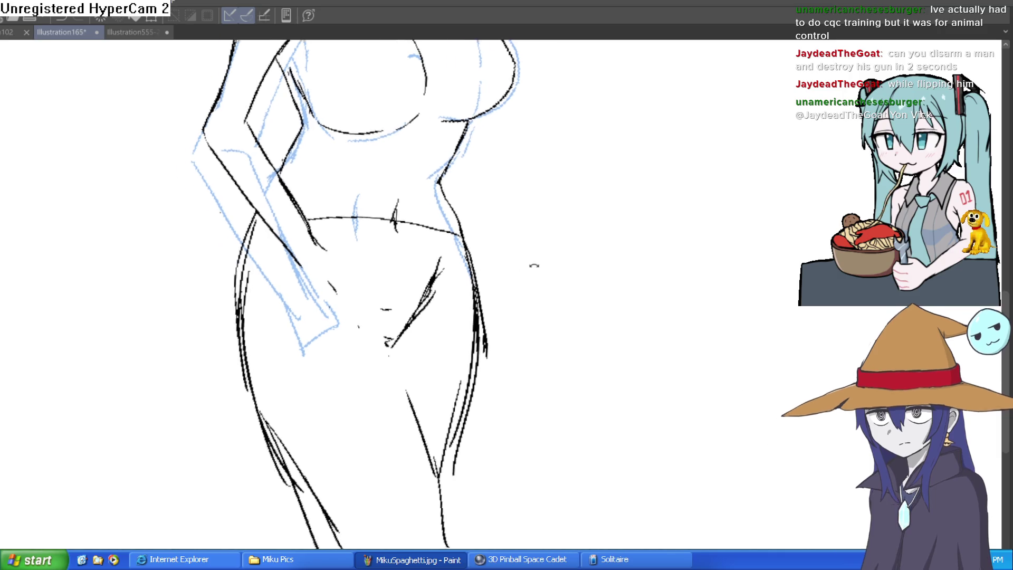
key(minus)
key(minus)
key(minus)
mouse_move(549, 314)
mouse_down()
mouse_move(490, 410)
mouse_move(434, 456)
mouse_move(525, 302)
mouse_move(475, 410)
mouse_up()
key(asciicircum)
key(asciicircum)
key(asciicircum)
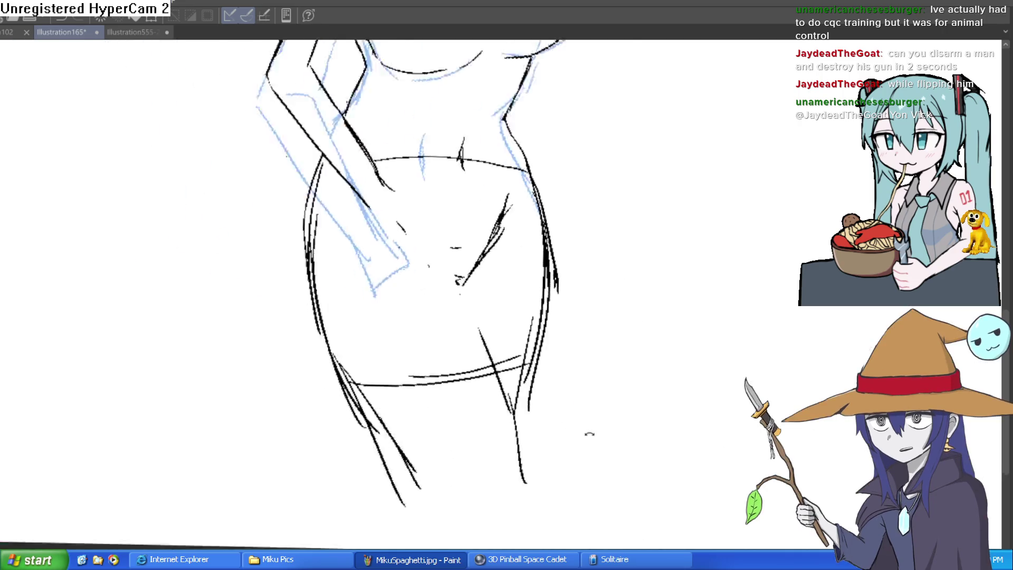
key(ctrl+z)
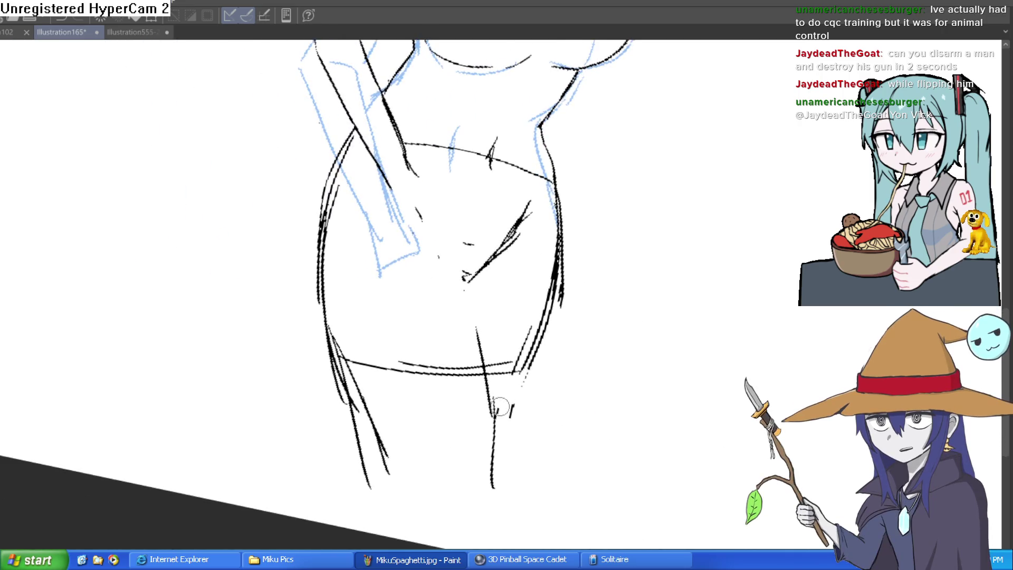
key(ctrl+z)
key(ctrl+z)
key(ctrl+z)
key(minus)
key(minus)
key(minus)
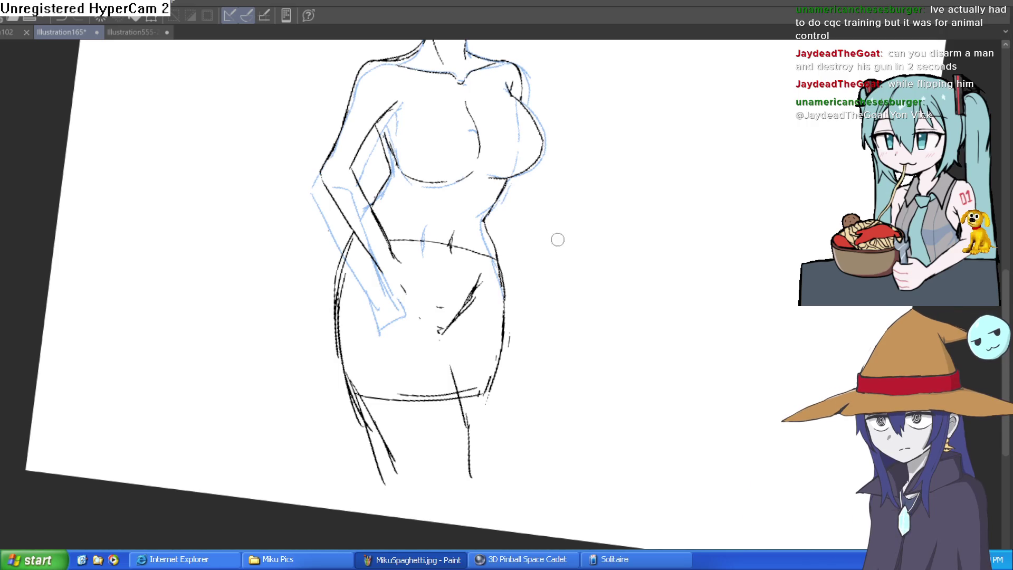
- Reset the view rotation, mirror the canvas horizontally, and pan to the flipped figure
key(ctrl+plus)
key(h)
mouse_move(752, 211)
mouse_down()
mouse_move(572, 233)
mouse_move(545, 264)
mouse_up()
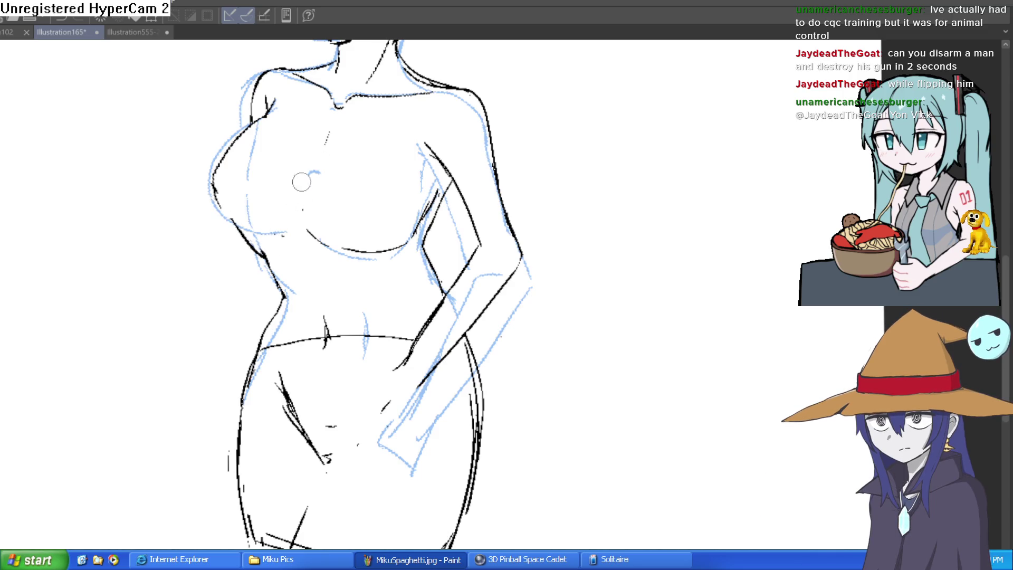
- Ink the short sleeve on the arm: the arm outline, sleeve edge, hem and shoulder line
drag(511, 241, 495, 308)
scroll(495, 308, up, 5)
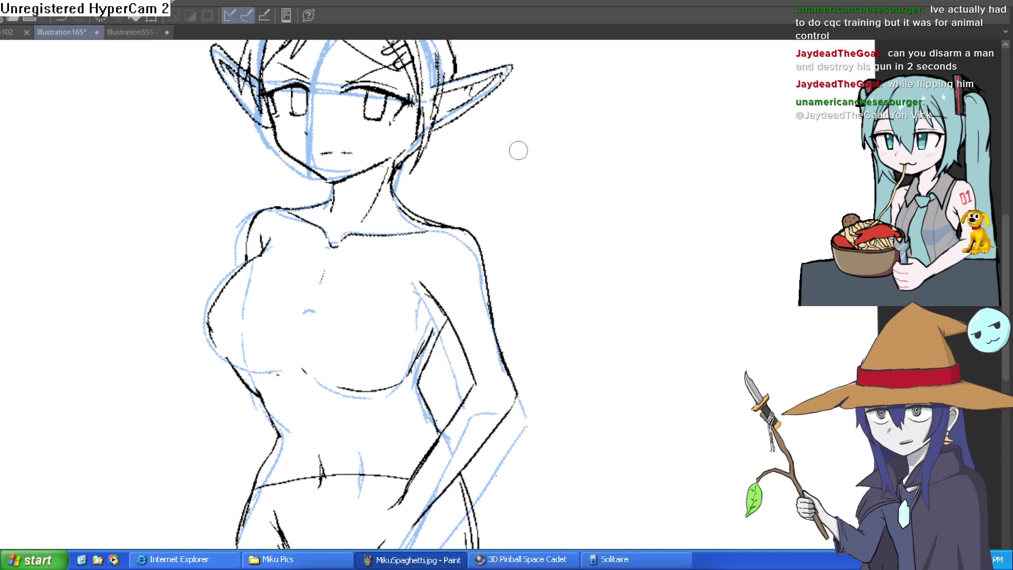
scroll(517, 202, down, 1)
scroll(454, 189, up, 3)
drag(438, 206, 495, 347)
scroll(494, 346, down, 2)
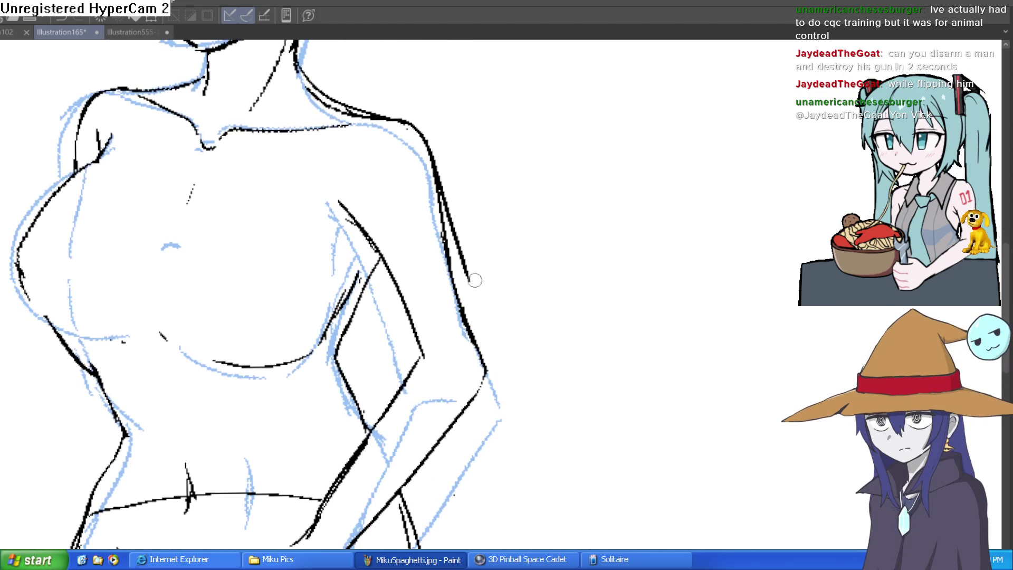
mouse_move(469, 282)
mouse_down()
mouse_move(391, 319)
mouse_move(335, 248)
mouse_up()
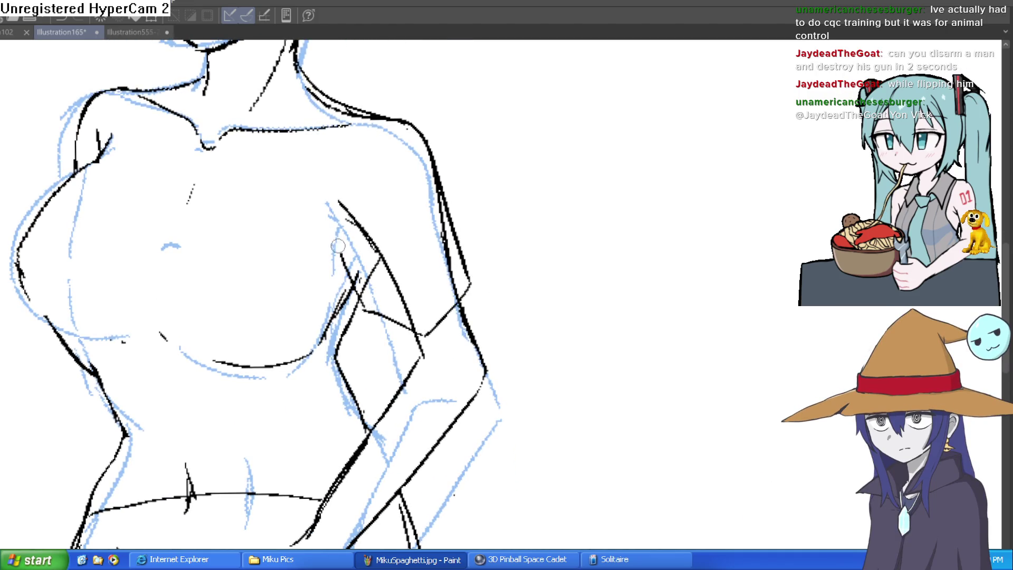
mouse_move(367, 127)
mouse_down()
mouse_move(327, 208)
mouse_move(385, 284)
mouse_move(370, 280)
mouse_move(407, 300)
mouse_move(456, 285)
mouse_up()
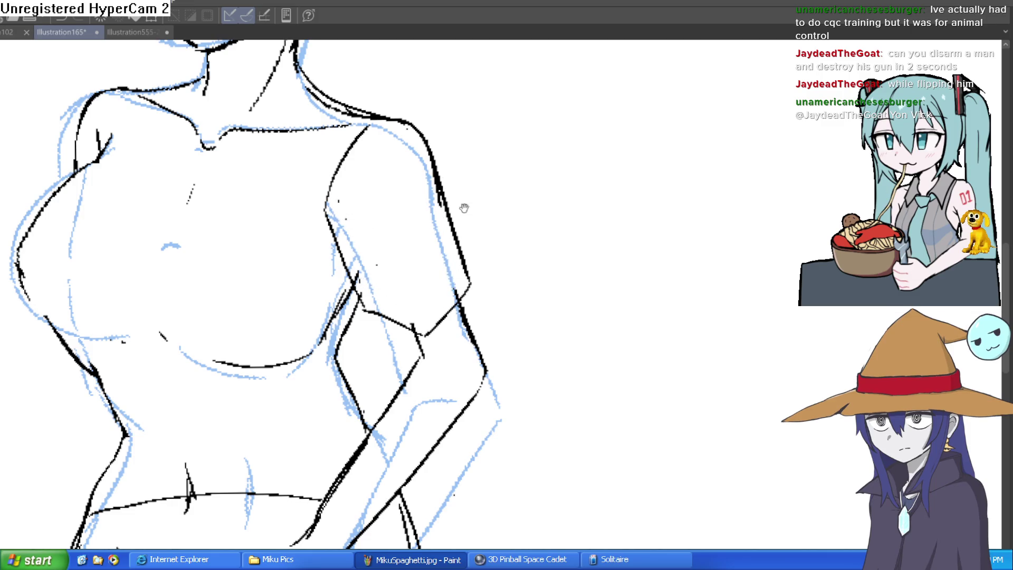
- Zoom into the neck and draw the first zigzag collar point below it
key(ctrl+0)
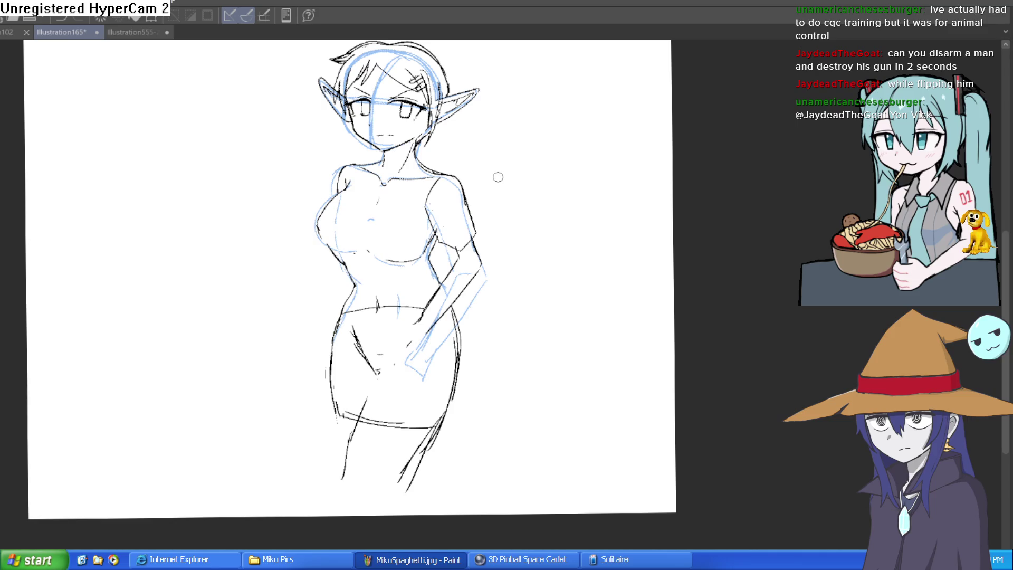
scroll(401, 178, up, 5)
mouse_move(414, 260)
mouse_down()
mouse_move(407, 278)
mouse_move(382, 286)
mouse_up()
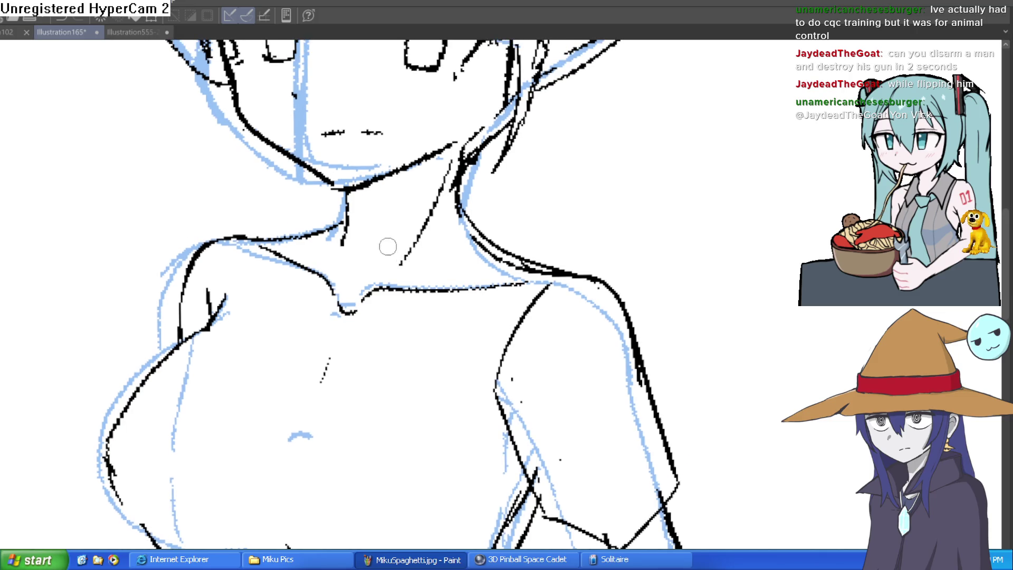
mouse_move(385, 244)
mouse_down()
mouse_move(416, 330)
mouse_move(473, 251)
mouse_move(455, 183)
mouse_move(380, 238)
mouse_move(346, 278)
mouse_move(308, 266)
mouse_move(352, 214)
mouse_up()
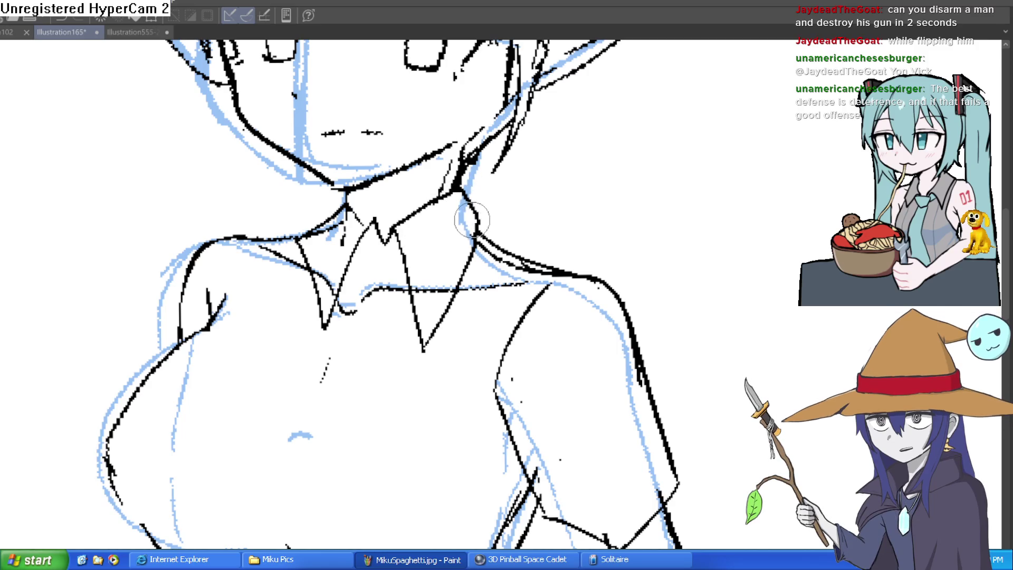
- Erase the black line running along the neck
mouse_move(548, 259)
mouse_down()
mouse_move(544, 221)
mouse_move(491, 207)
mouse_up()
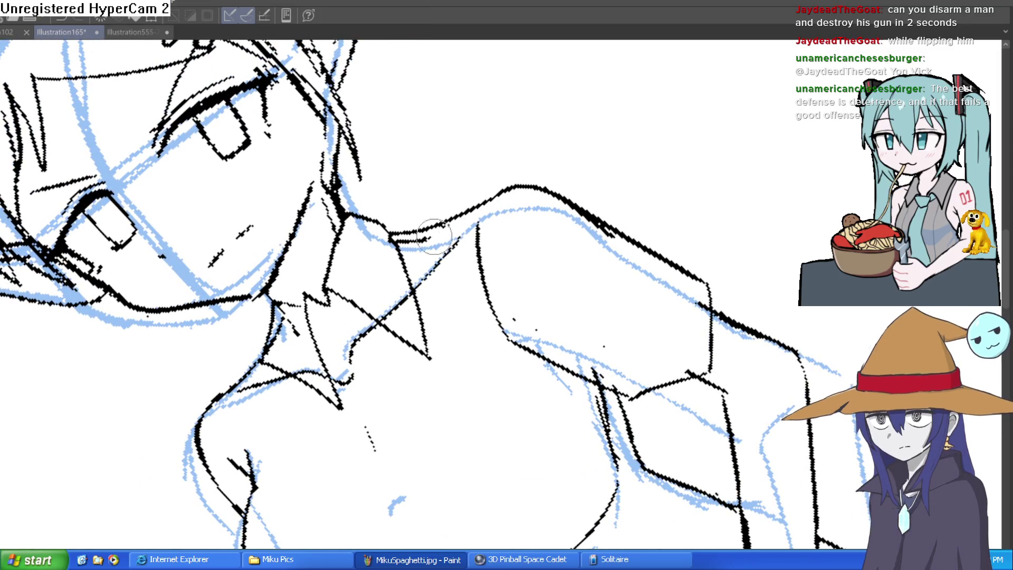
mouse_move(459, 232)
mouse_down()
mouse_move(428, 275)
mouse_move(370, 323)
mouse_move(380, 333)
mouse_move(401, 295)
mouse_up()
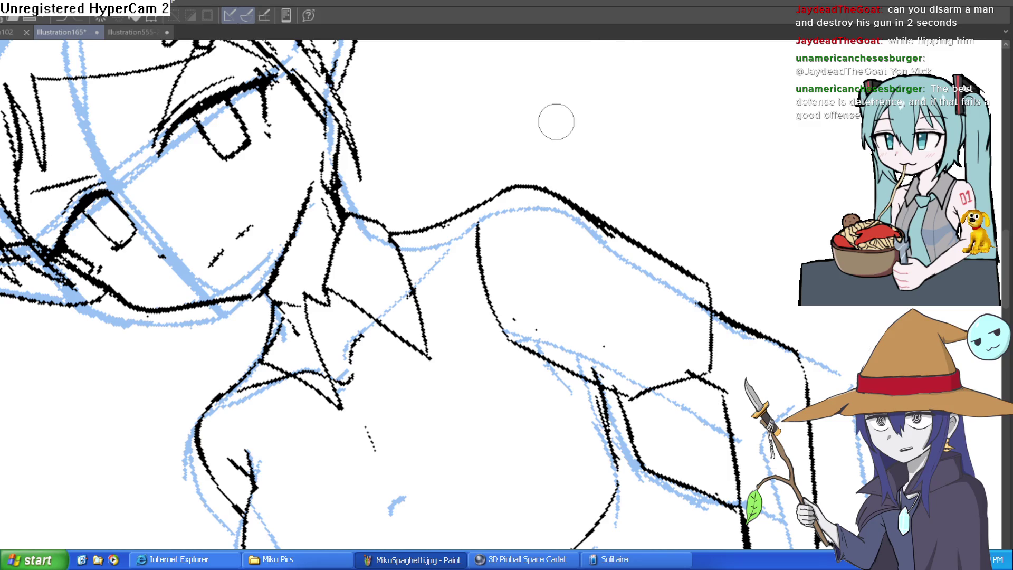
key(ctrl+0)
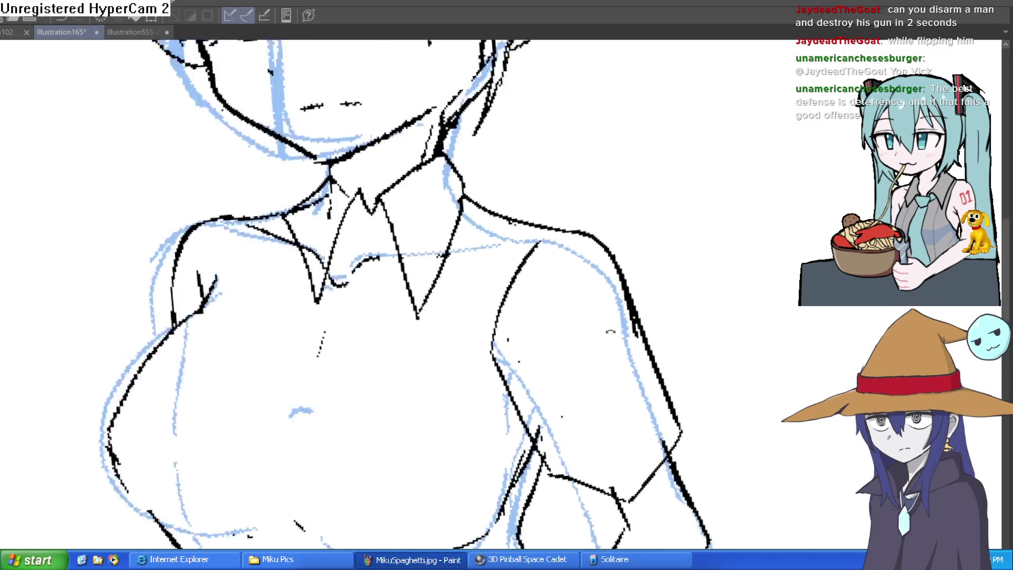
scroll(455, 212, up, 3)
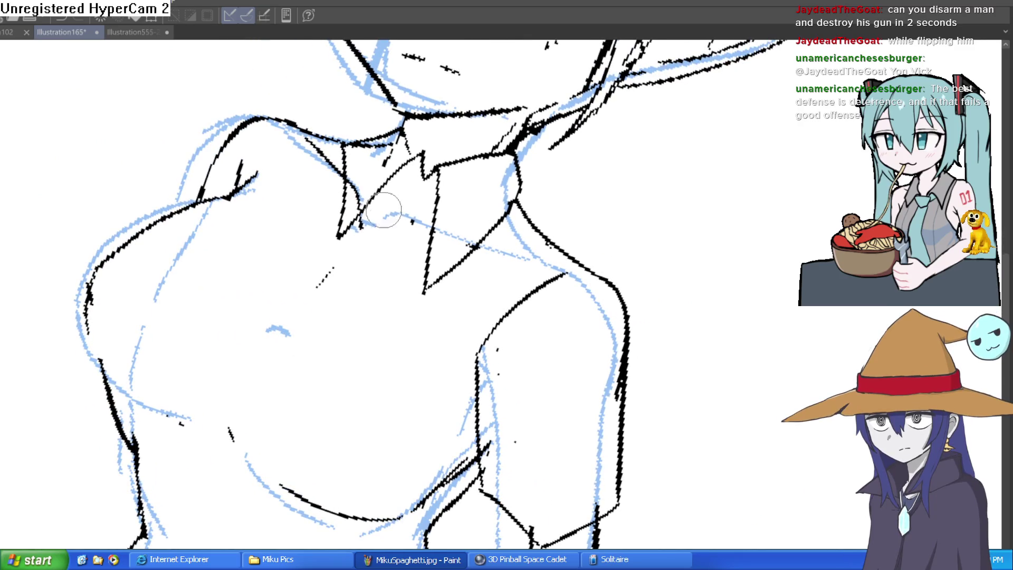
scroll(108, 160, down, 3)
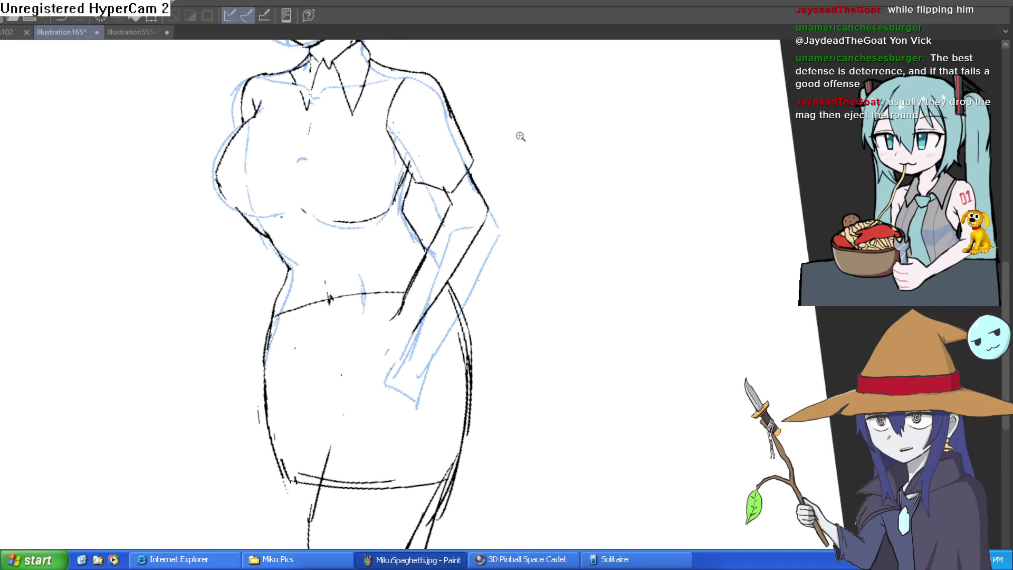
scroll(441, 210, up, 4)
- Reframe and rotate the view around the collar and torso so the waist line sits level
mouse_move(428, 150)
mouse_down()
mouse_move(454, 205)
mouse_move(470, 213)
mouse_move(475, 192)
mouse_up()
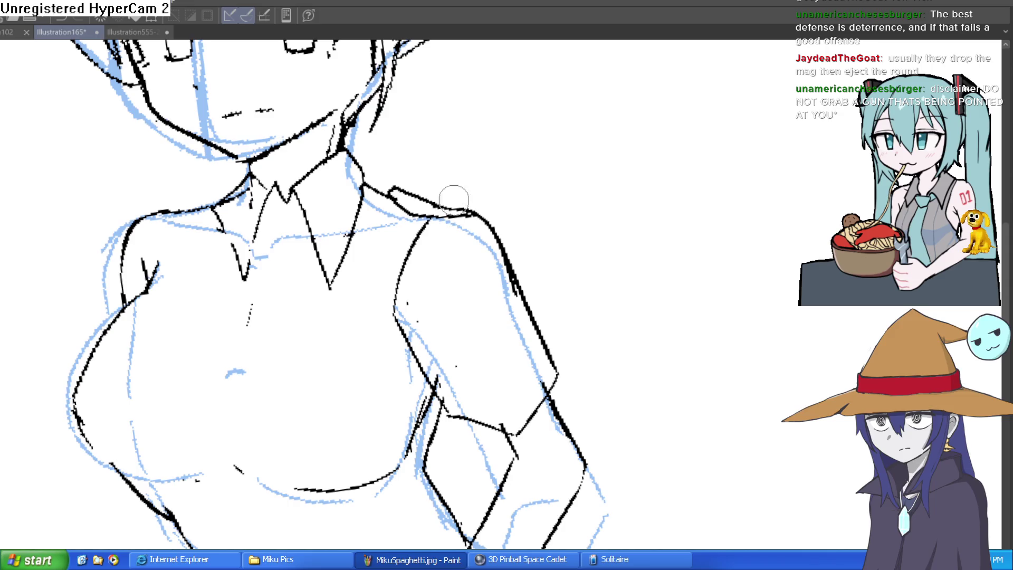
scroll(442, 243, down, 5)
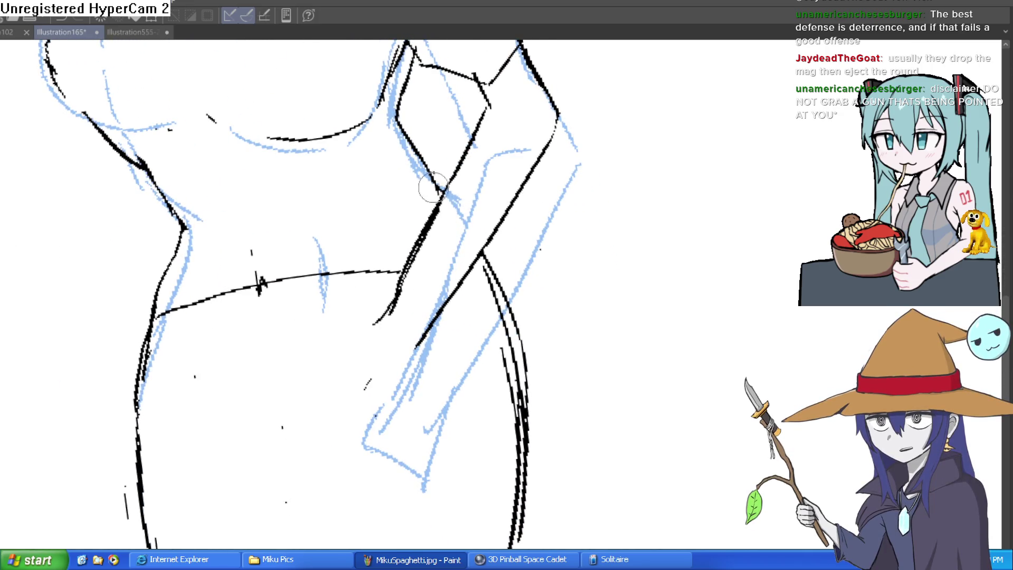
mouse_move(569, 95)
mouse_down()
mouse_move(558, 169)
mouse_move(598, 187)
mouse_up()
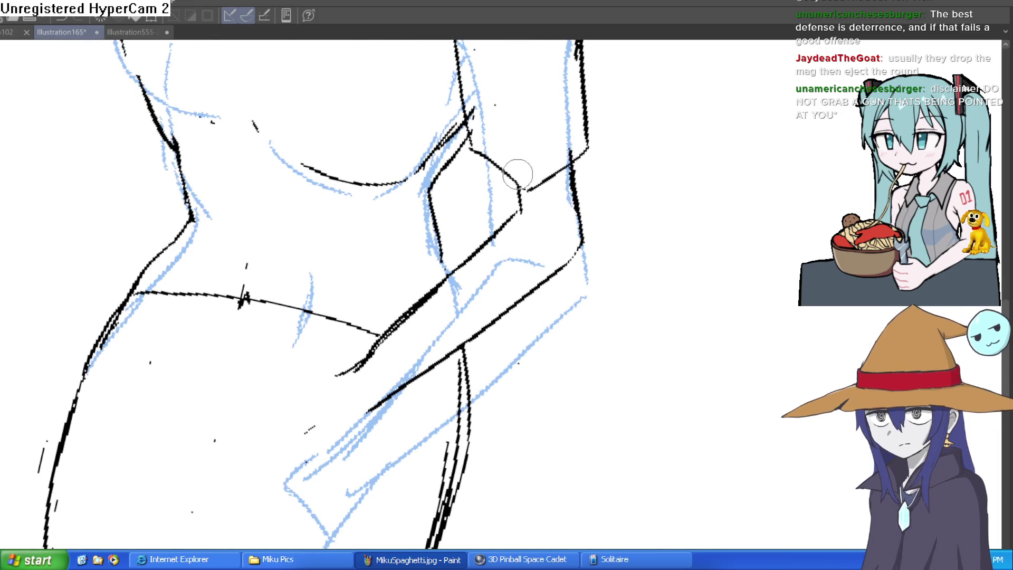
key(minus)
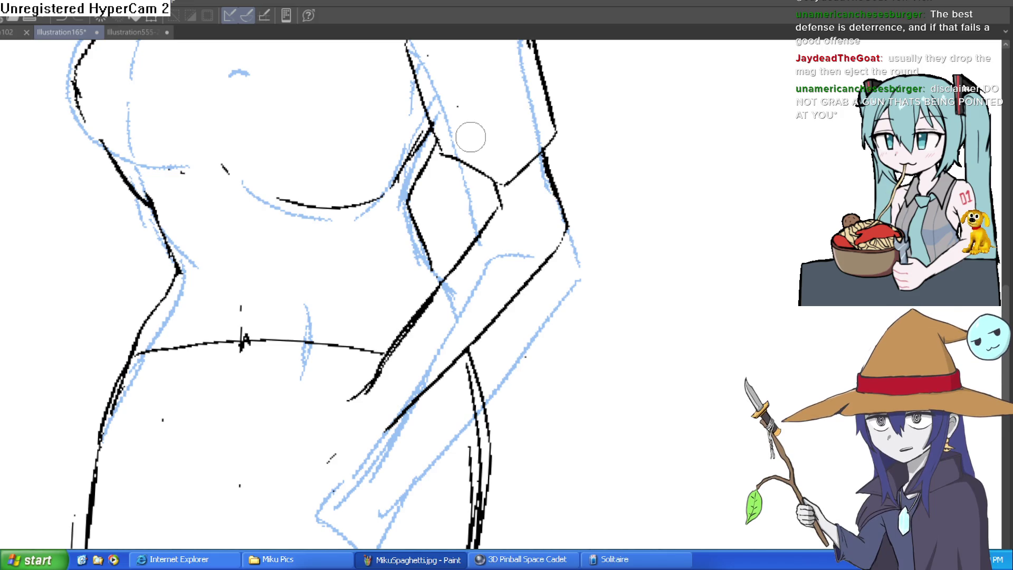
mouse_move(481, 135)
mouse_down()
mouse_move(504, 135)
mouse_move(508, 214)
mouse_up()
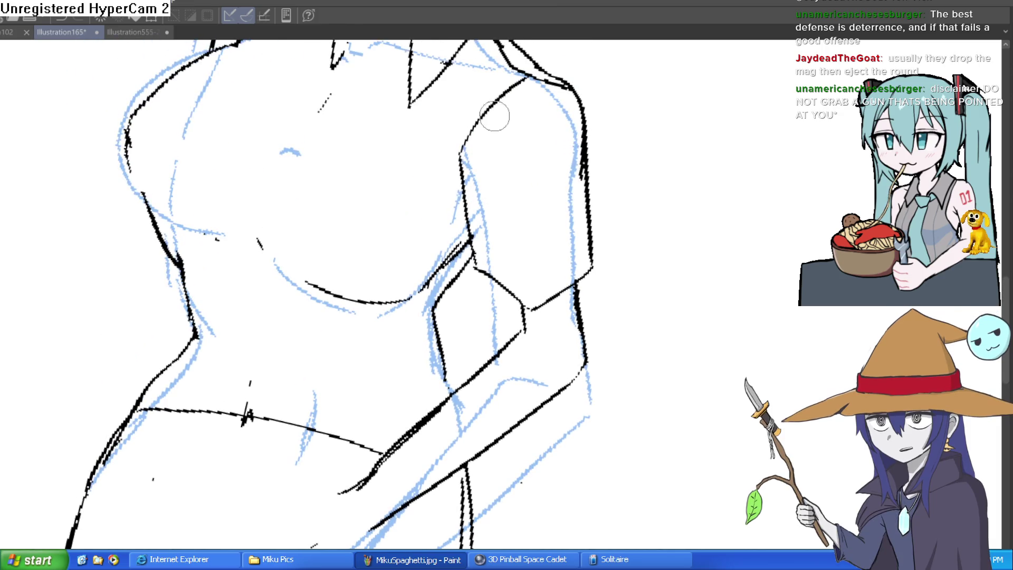
drag(547, 79, 708, 206)
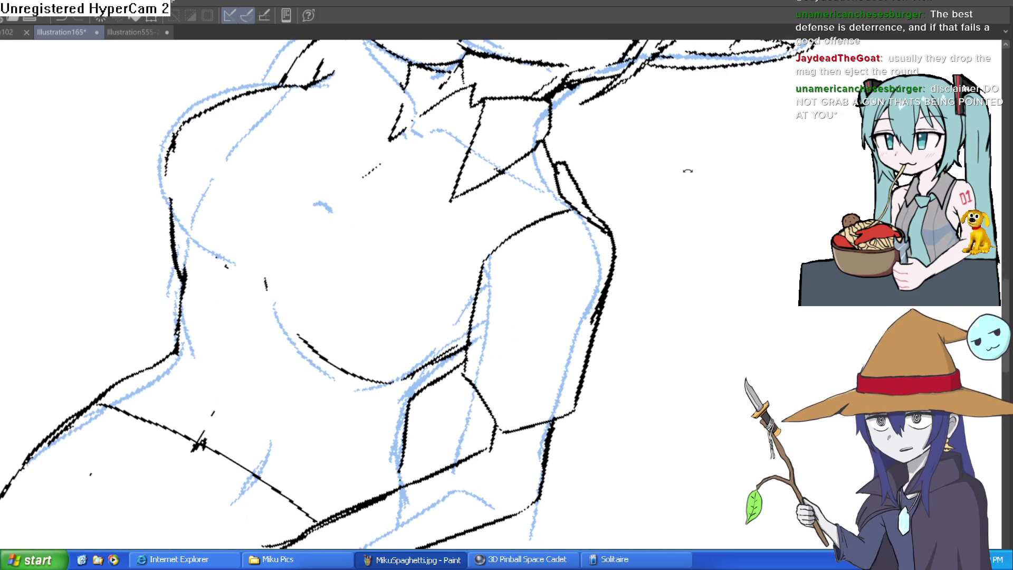
drag(686, 172, 681, 210)
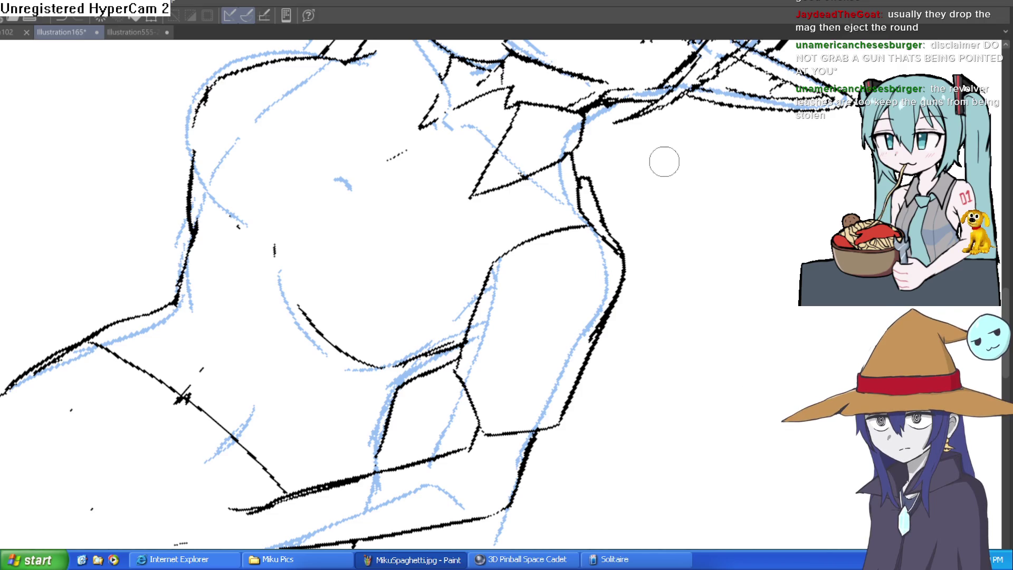
scroll(348, 177, down, 2)
- Ink the collar's zigzag point near the neck, undoing the overlong lower end
drag(349, 177, 420, 182)
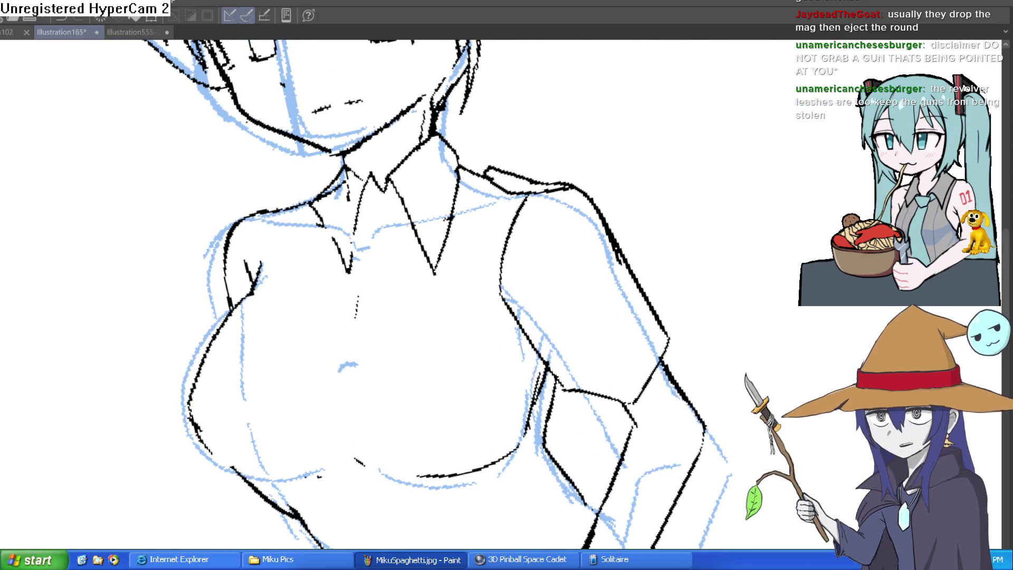
drag(292, 173, 394, 181)
scroll(430, 193, up, 2)
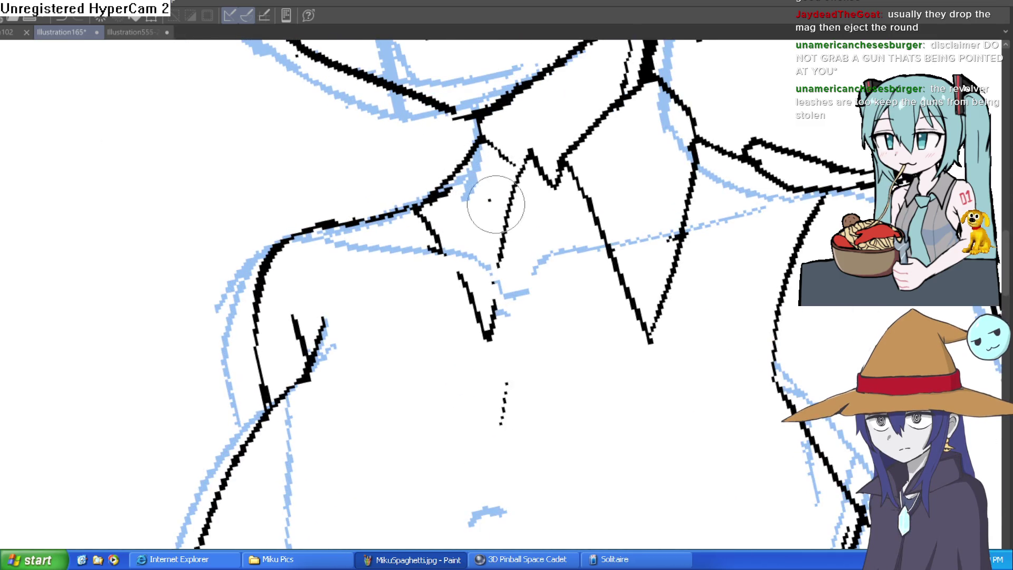
scroll(769, 127, down, 2)
scroll(769, 128, up, 1)
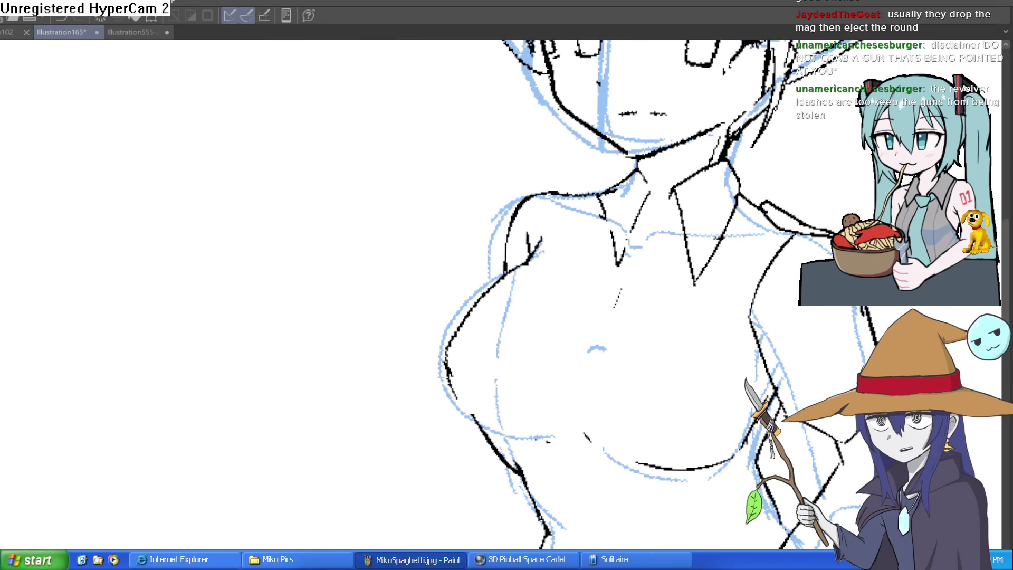
scroll(658, 188, up, 2)
mouse_move(688, 187)
mouse_down()
mouse_move(640, 181)
mouse_move(624, 167)
mouse_move(648, 250)
mouse_up()
key(ctrl+z)
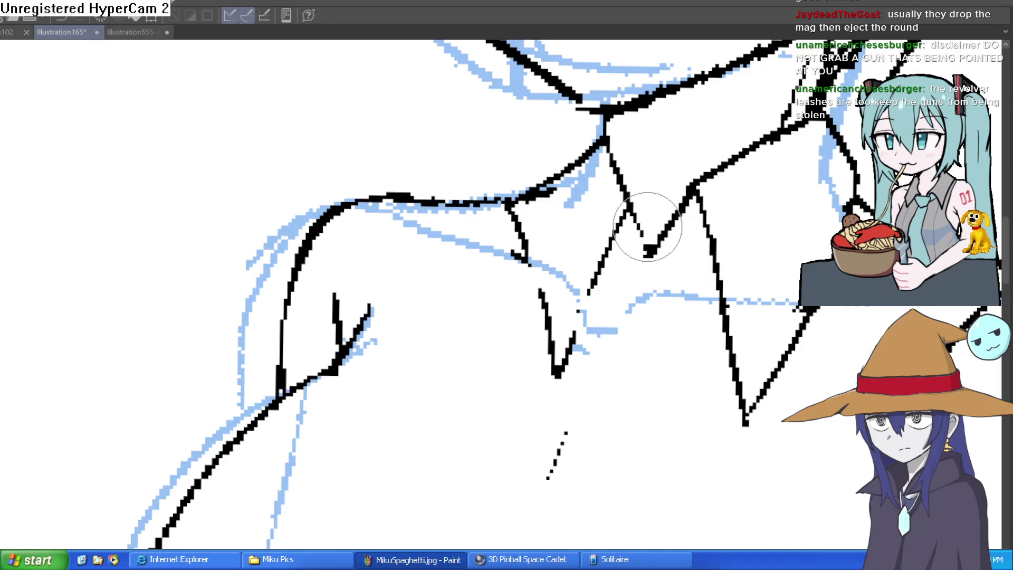
- Darken the collar V and erase the doubled line on the collar's left side
scroll(639, 253, down, 3)
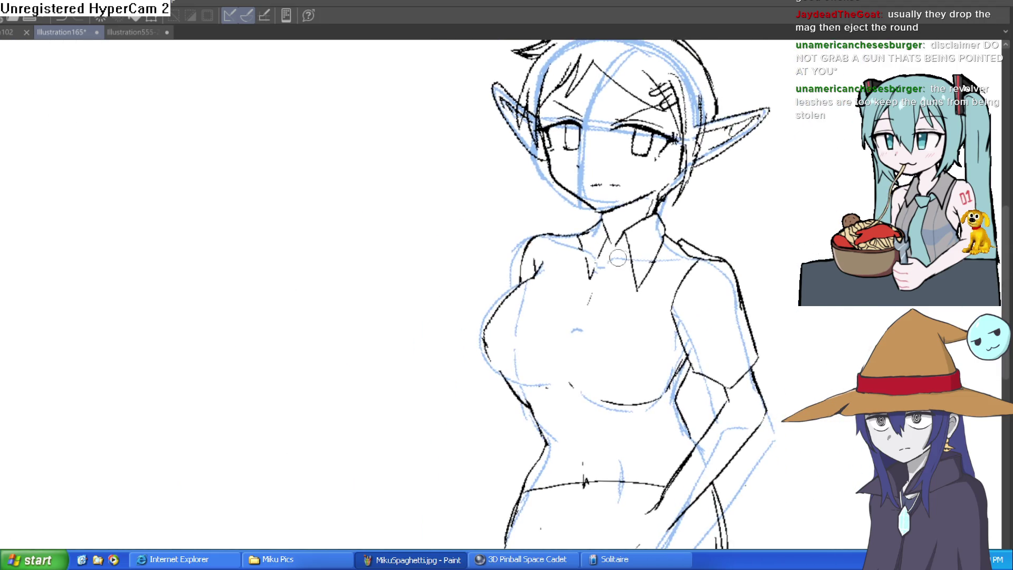
scroll(620, 258, up, 3)
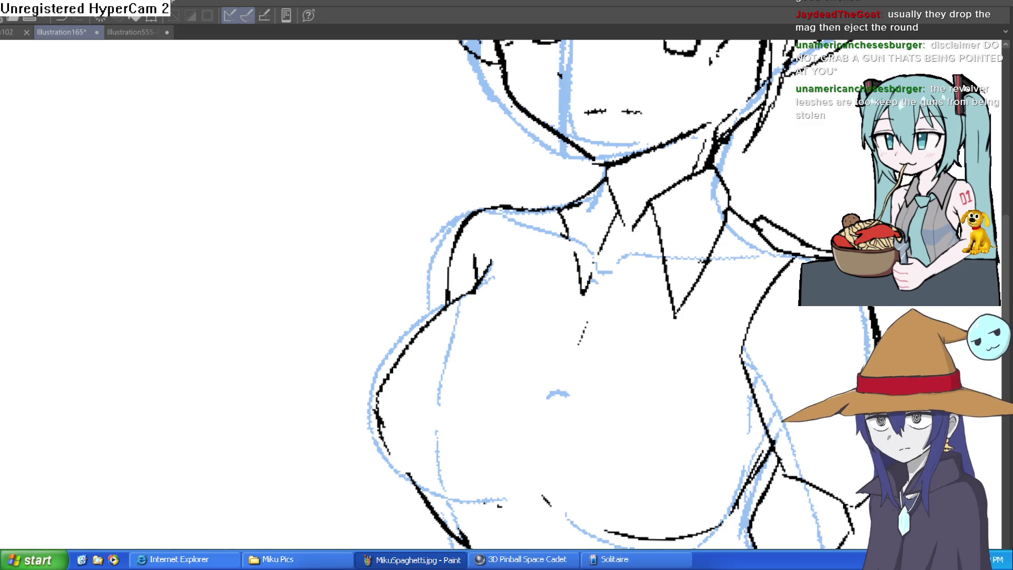
scroll(608, 193, up, 2)
mouse_move(633, 196)
mouse_down()
mouse_move(586, 285)
mouse_move(549, 320)
mouse_move(531, 196)
mouse_move(607, 120)
mouse_up()
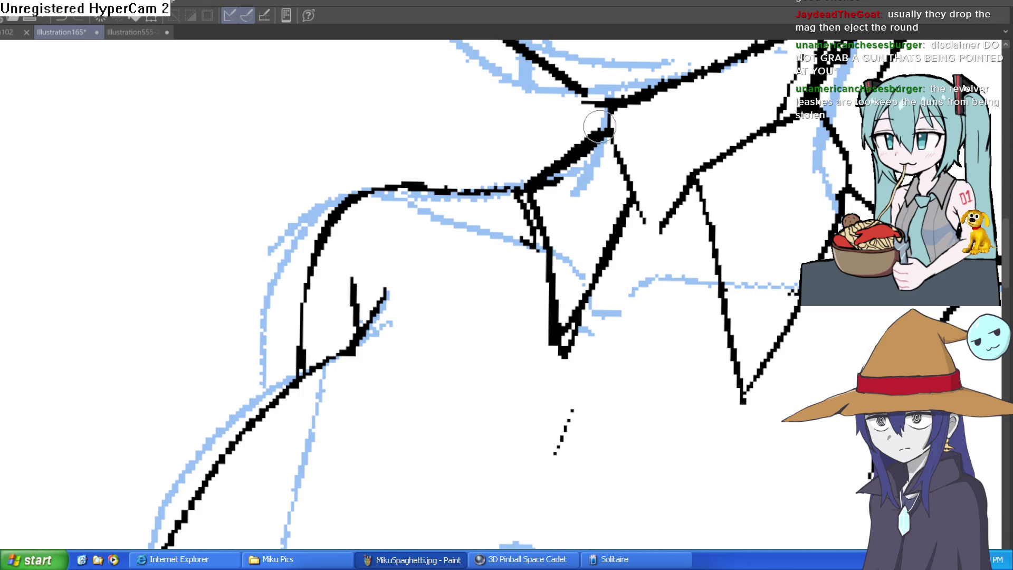
mouse_move(528, 201)
mouse_down()
mouse_move(524, 244)
mouse_move(552, 310)
mouse_move(583, 227)
mouse_move(520, 249)
mouse_move(583, 335)
mouse_move(589, 311)
mouse_up()
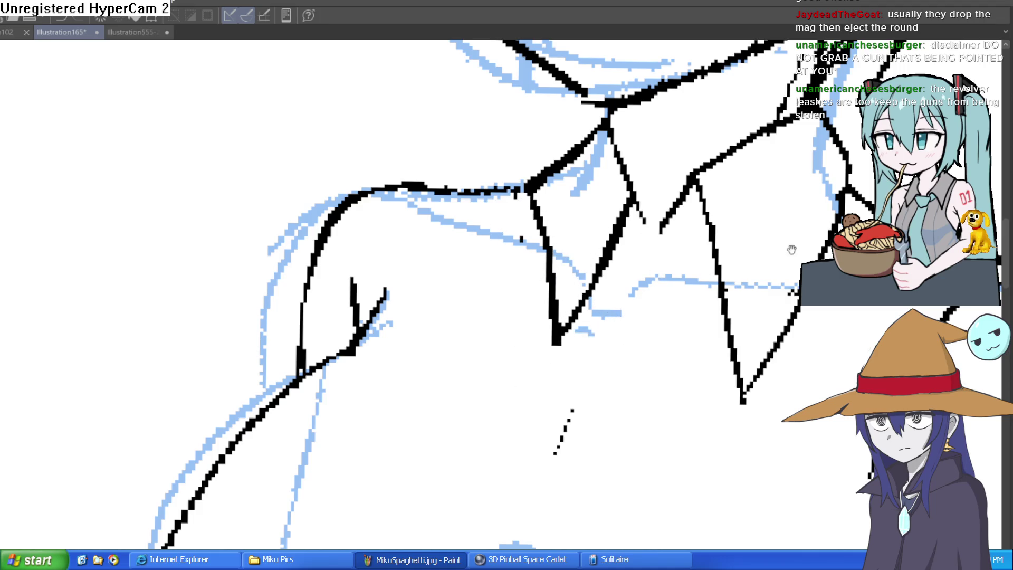
drag(790, 244, 710, 257)
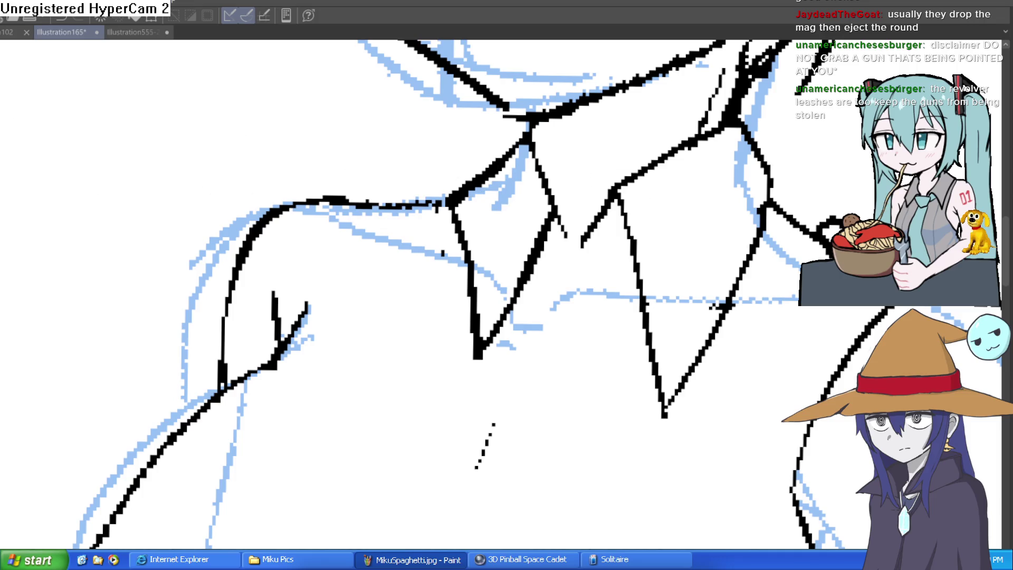
- Join the open collar line ends with a V and connect the collar point to the adjacent edge
drag(584, 239, 570, 263)
mouse_move(557, 217)
mouse_down()
mouse_move(575, 236)
mouse_move(550, 217)
mouse_up()
key(ctrl+z)
mouse_move(582, 185)
mouse_down()
mouse_move(554, 203)
mouse_move(561, 215)
mouse_up()
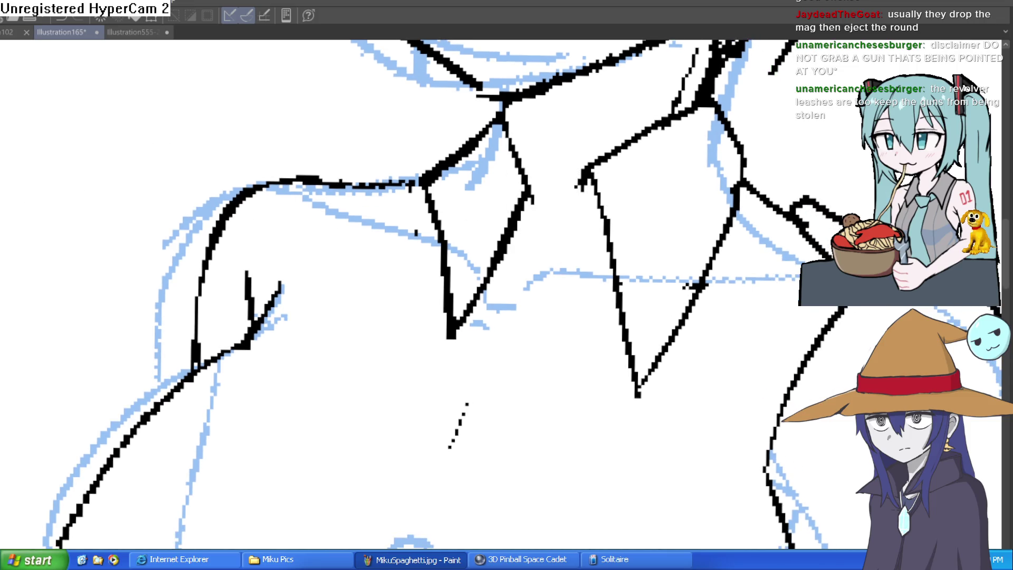
mouse_move(527, 191)
mouse_down()
mouse_move(565, 193)
mouse_move(710, 105)
mouse_move(602, 163)
mouse_up()
key(e)
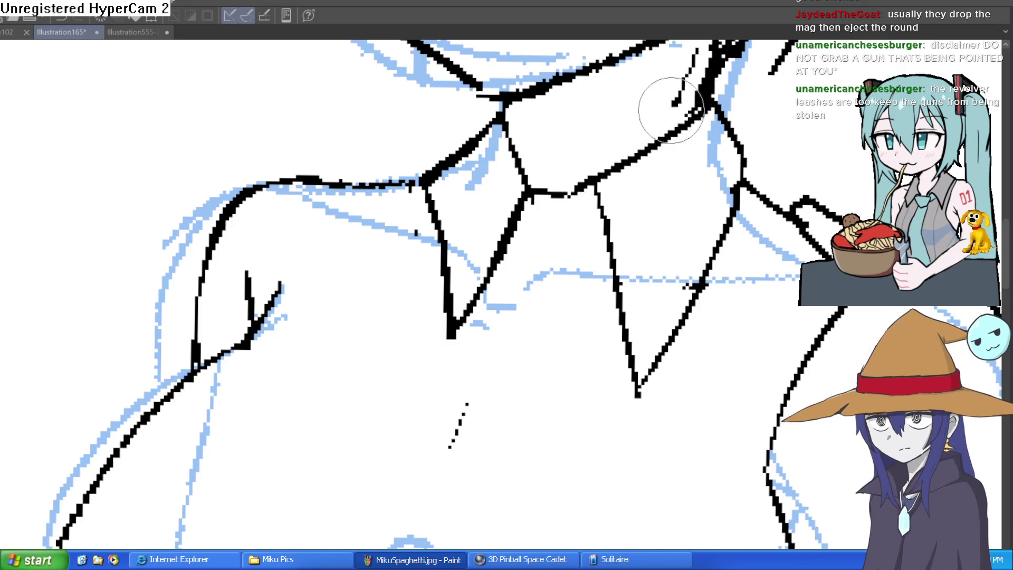
scroll(853, 174, down, 5)
mouse_move(852, 173)
mouse_down()
mouse_move(765, 196)
mouse_move(706, 161)
mouse_up()
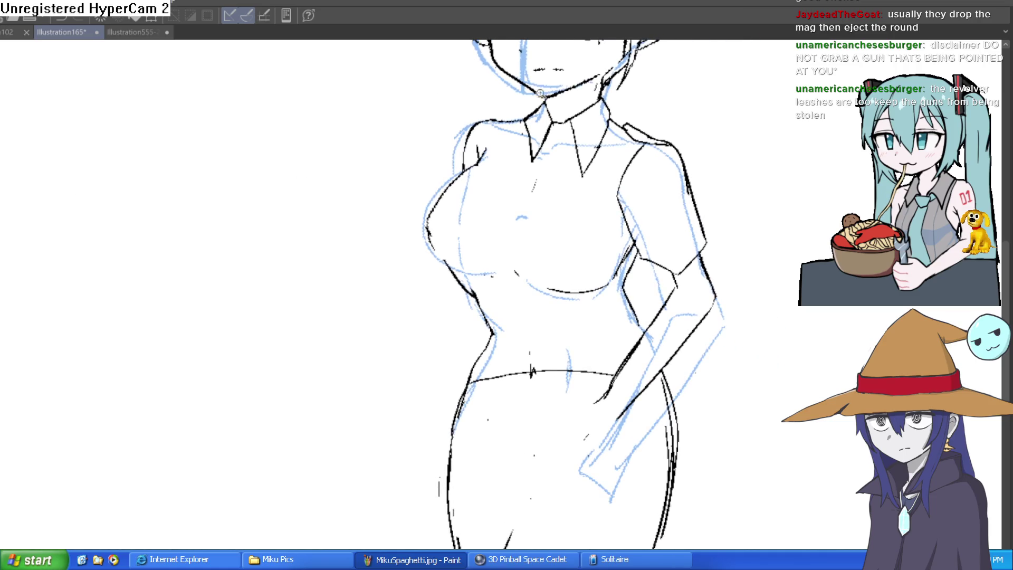
- Ink the placket line down the shirt front and retrace the figure's left side outline
scroll(556, 157, up, 3)
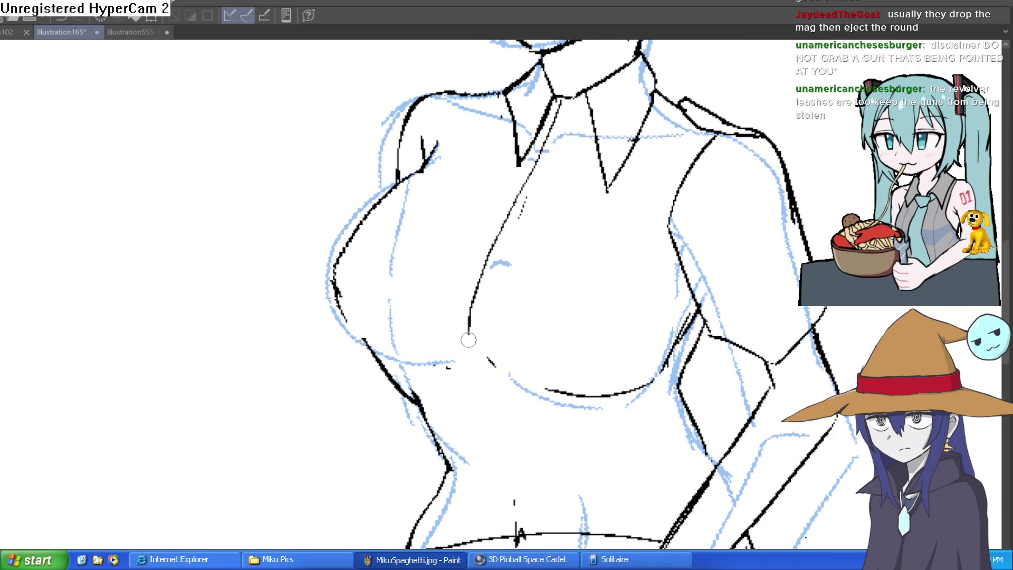
drag(502, 409, 449, 323)
mouse_move(414, 240)
mouse_down()
mouse_move(469, 418)
mouse_move(433, 228)
mouse_up()
scroll(452, 220, up, 3)
mouse_move(424, 343)
mouse_down()
mouse_move(523, 95)
mouse_move(522, 165)
mouse_move(497, 213)
mouse_up()
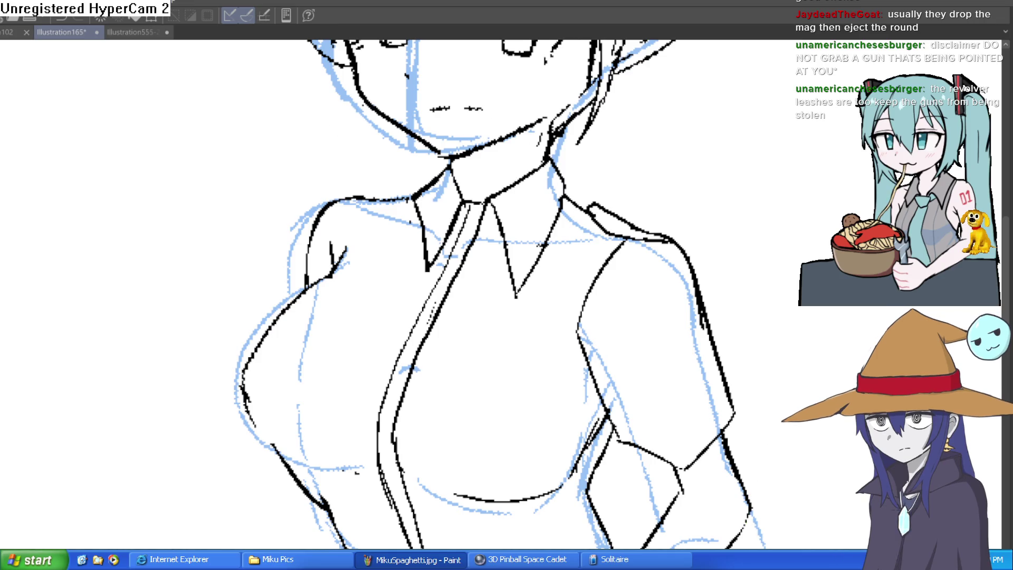
scroll(599, 177, up, 2)
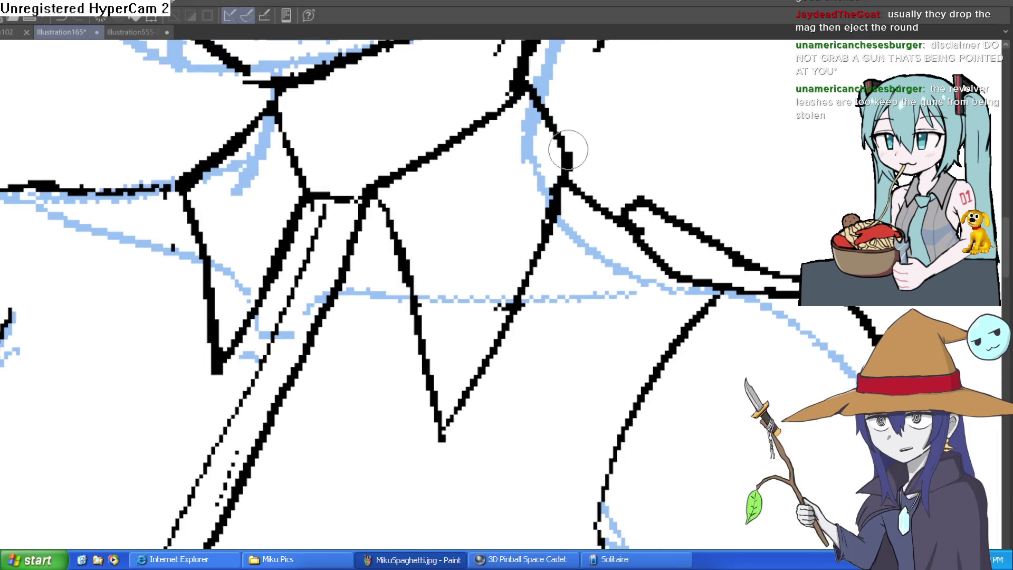
mouse_move(679, 133)
mouse_down()
mouse_move(631, 180)
mouse_move(626, 156)
mouse_move(631, 170)
mouse_move(642, 156)
mouse_move(627, 110)
mouse_up()
scroll(608, 213, down, 2)
scroll(639, 167, down, 3)
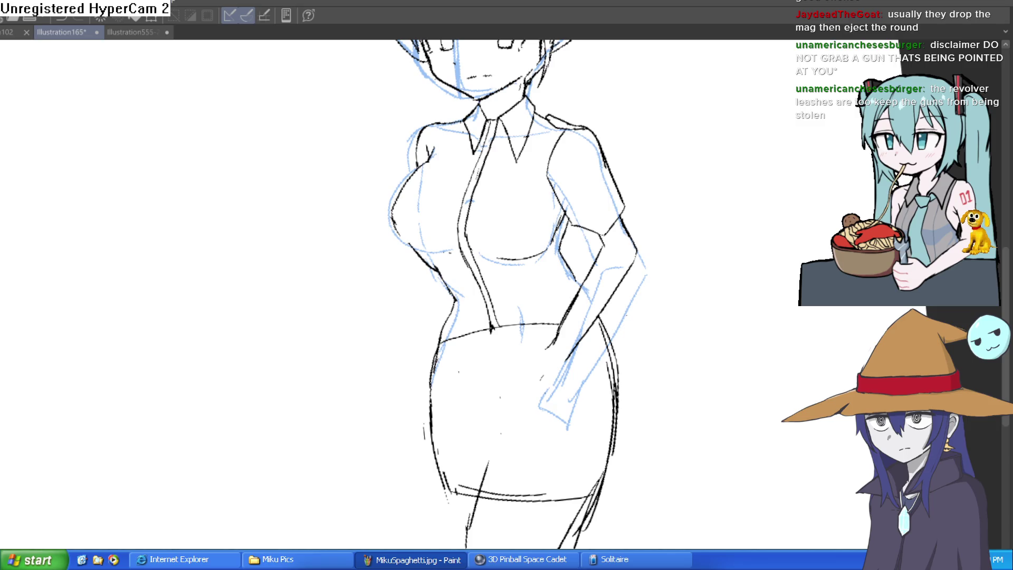
scroll(757, 416, down, 4)
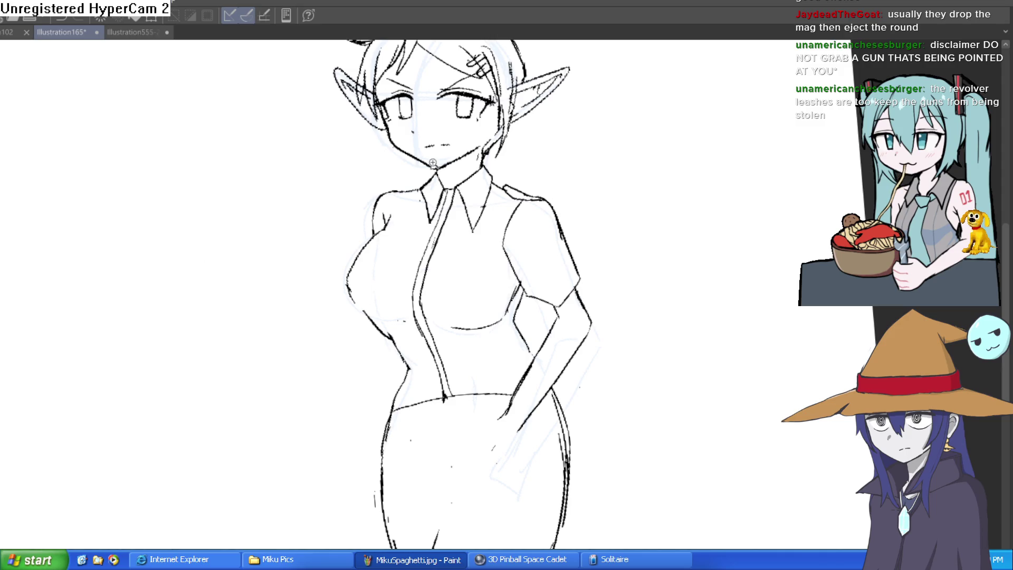
- Retrace and refine the left outline from shoulder to waist, cleaning up the chest edge
scroll(493, 225, up, 2)
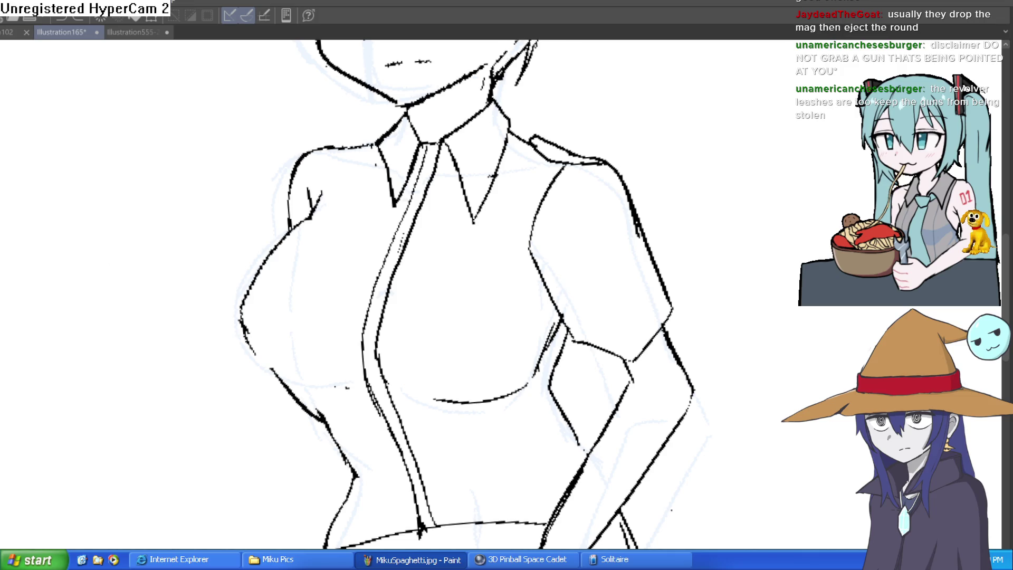
mouse_move(319, 200)
mouse_down()
mouse_move(251, 289)
mouse_move(307, 411)
mouse_up()
mouse_move(240, 315)
mouse_down()
mouse_move(245, 332)
mouse_move(261, 261)
mouse_move(285, 236)
mouse_up()
drag(270, 285, 246, 221)
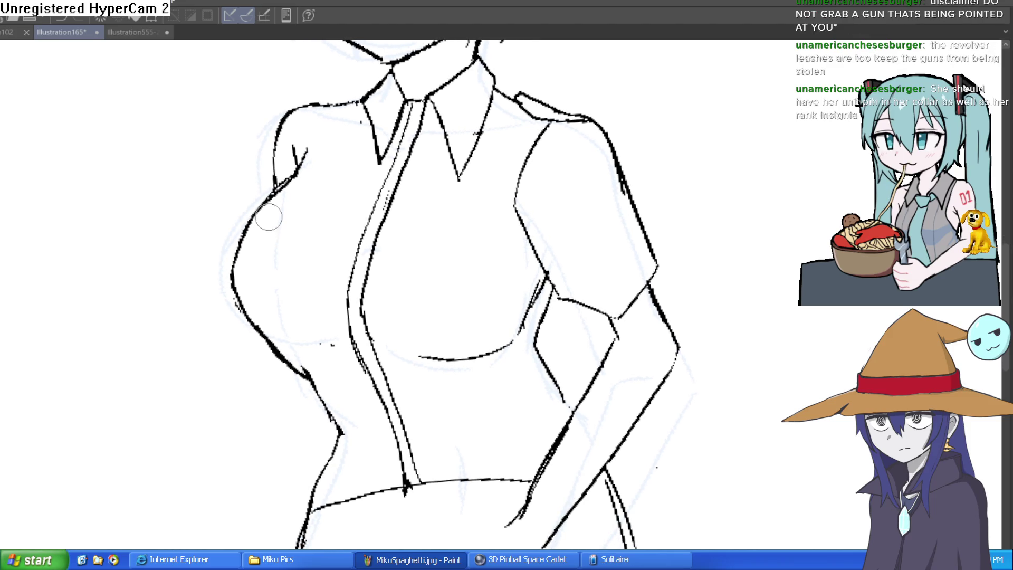
mouse_move(232, 292)
mouse_down()
mouse_move(253, 335)
mouse_move(298, 369)
mouse_move(317, 350)
mouse_up()
drag(403, 360, 382, 350)
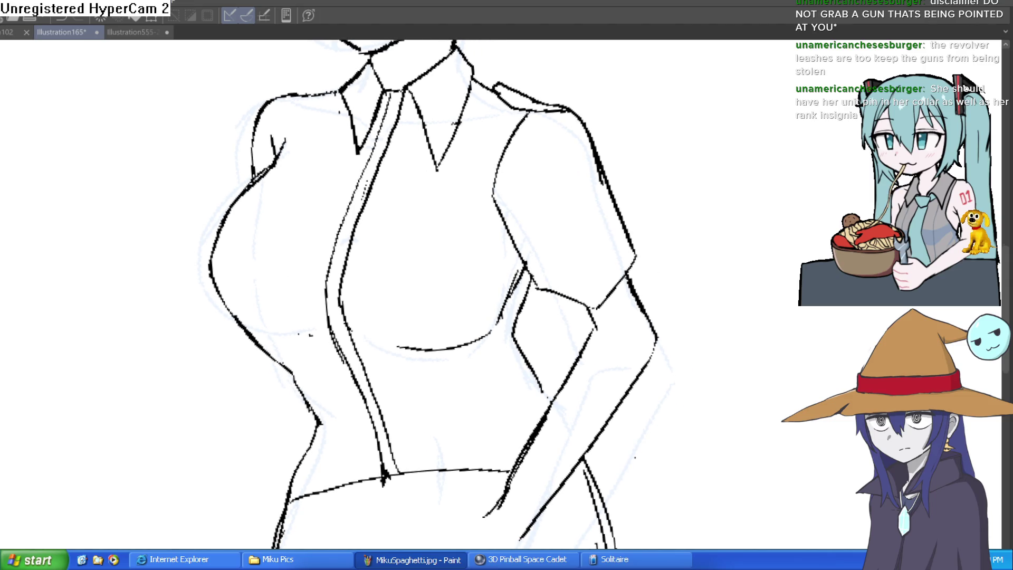
- Add a diagonal fold and short wrinkle lines on the chest, plus the curve under it
drag(294, 362, 464, 163)
drag(362, 397, 413, 330)
mouse_move(367, 399)
mouse_down()
mouse_move(389, 374)
mouse_move(301, 428)
mouse_move(332, 437)
mouse_up()
key(ctrl+@)
drag(573, 305, 581, 248)
mouse_move(388, 332)
mouse_down()
mouse_move(425, 341)
mouse_move(509, 314)
mouse_move(530, 266)
mouse_up()
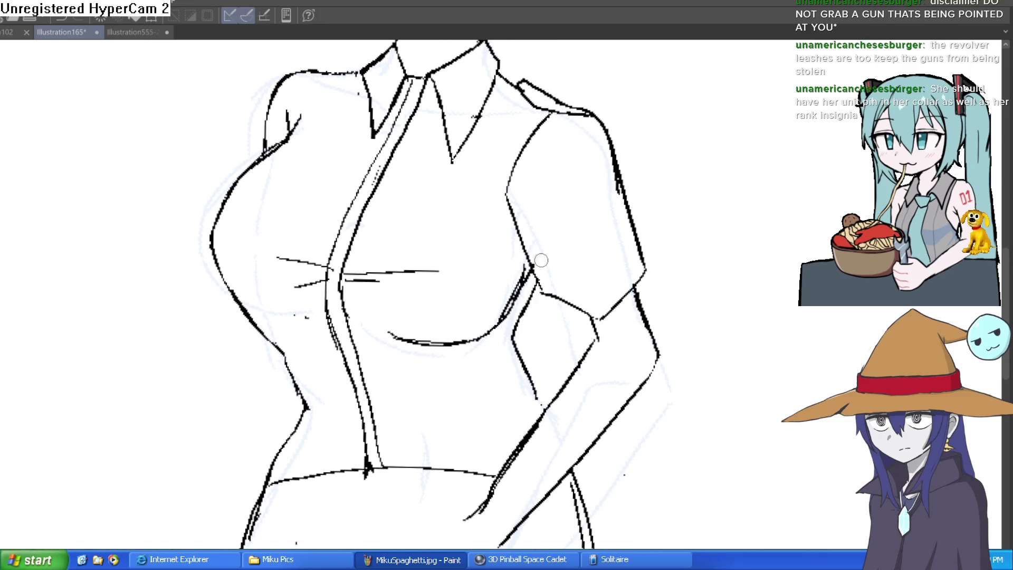
- Ink the right sleeve and right-arm edge lines, redrawing the strokes that went wrong
mouse_move(632, 170)
mouse_down()
mouse_move(617, 278)
mouse_move(548, 323)
mouse_up()
drag(576, 266, 562, 356)
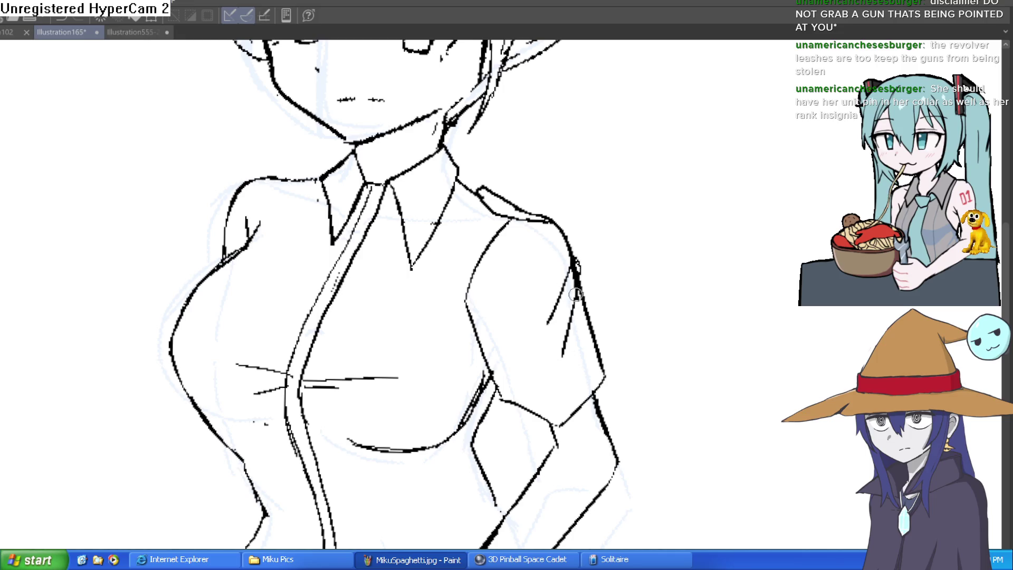
key(ctrl+z)
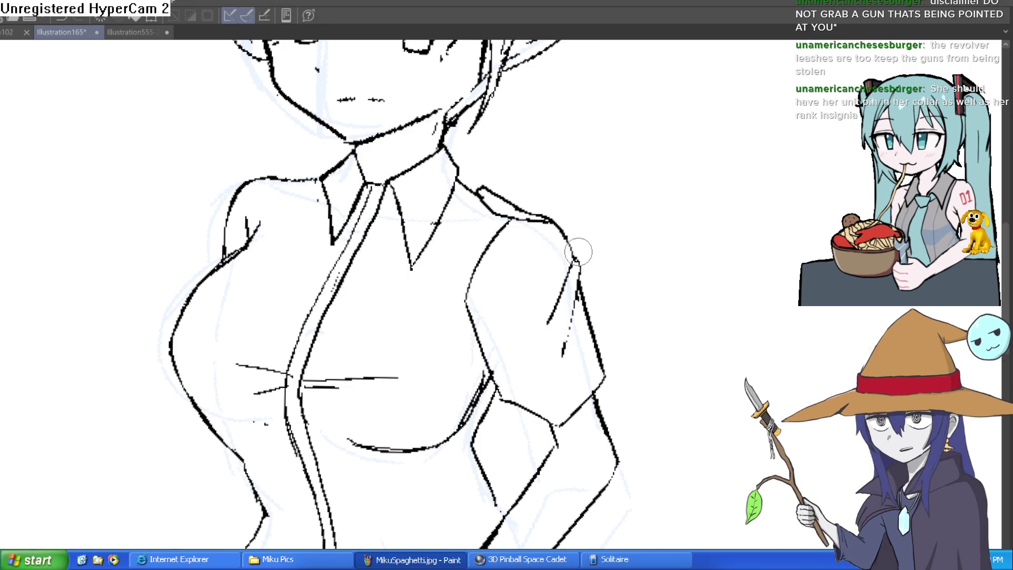
drag(415, 190, 595, 242)
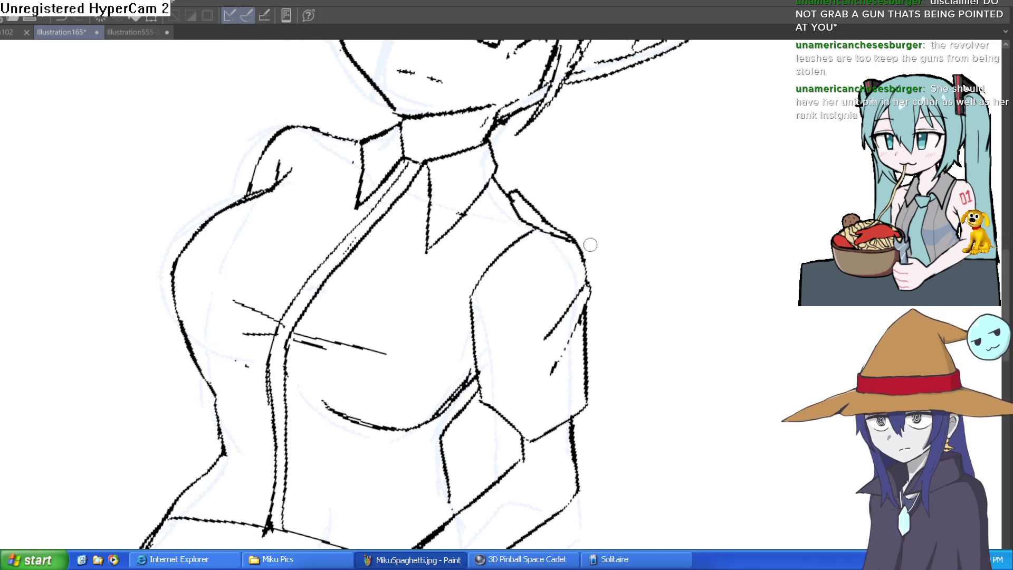
mouse_move(471, 295)
mouse_down()
mouse_move(496, 219)
mouse_move(484, 255)
mouse_up()
key(ctrl+z)
drag(469, 294, 492, 231)
mouse_move(468, 299)
mouse_down()
mouse_move(539, 244)
mouse_move(496, 340)
mouse_move(443, 290)
mouse_up()
- Ink the left shoulder line and add short wrinkle strokes near the shoulder and torso
drag(407, 249, 442, 209)
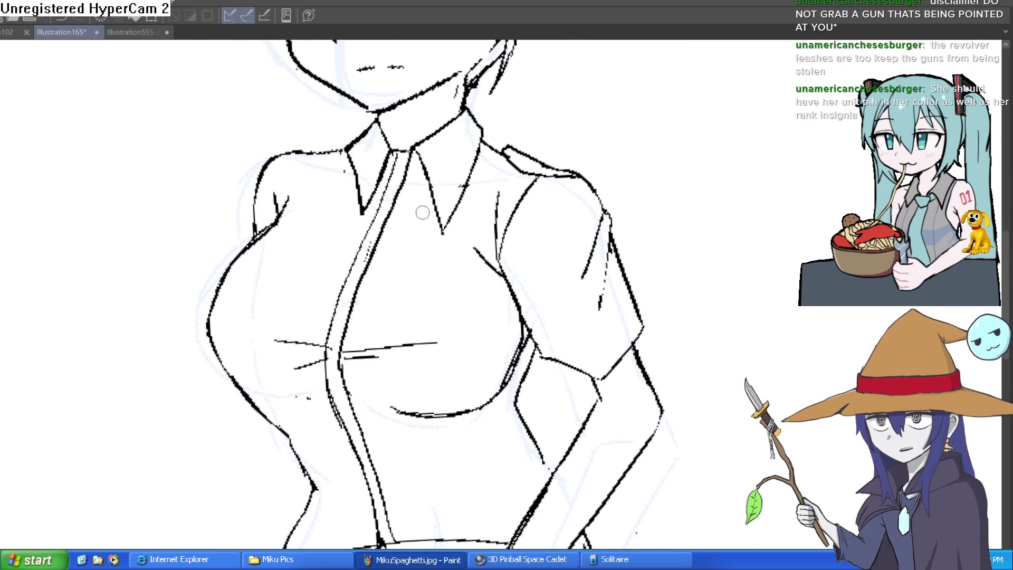
mouse_move(255, 238)
mouse_down()
mouse_move(309, 211)
mouse_move(579, 199)
mouse_move(579, 190)
mouse_move(490, 189)
mouse_move(560, 339)
mouse_up()
scroll(309, 211, down, 3)
scroll(490, 188, up, 5)
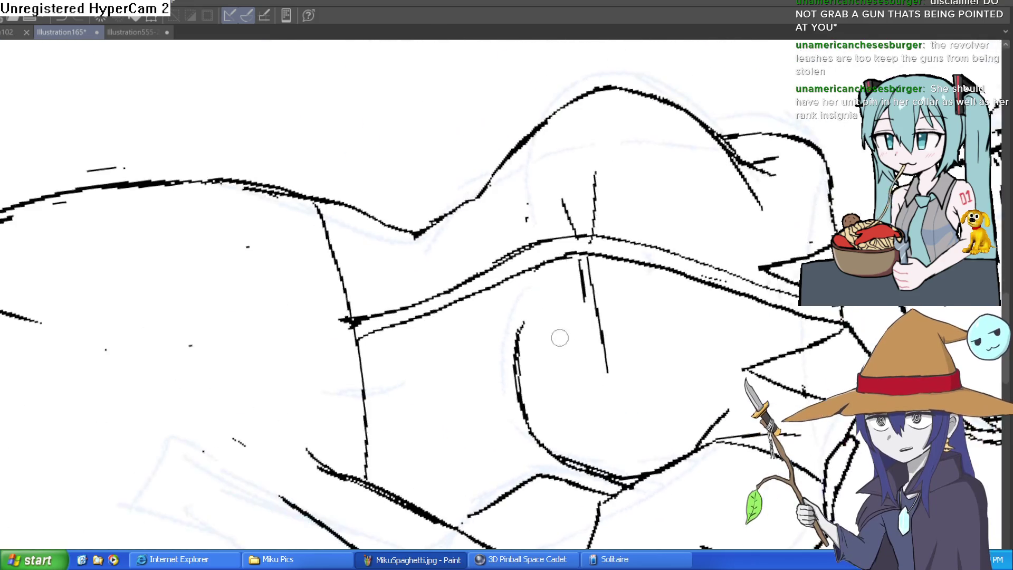
key(ctrl+z)
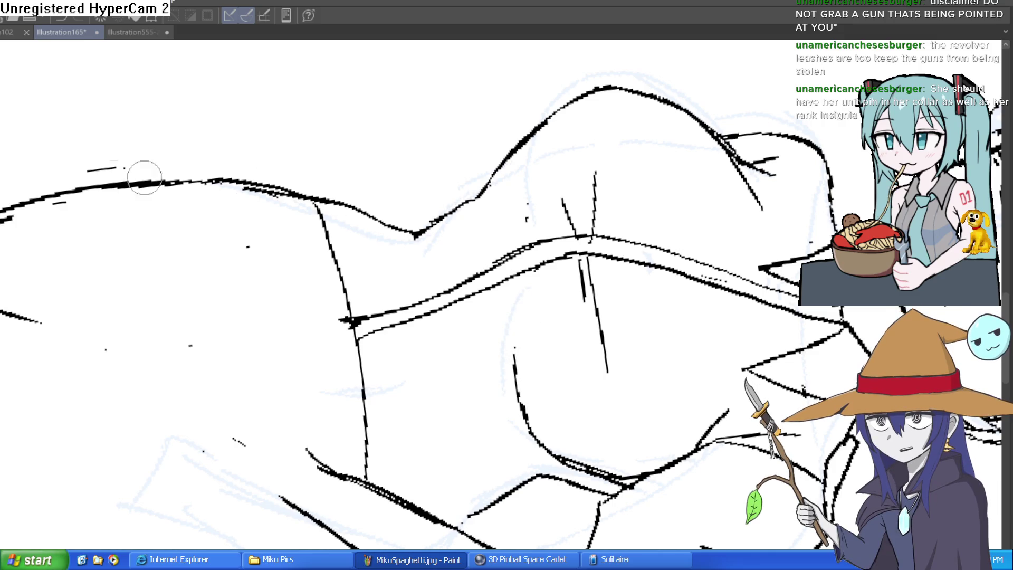
drag(412, 137, 592, 188)
mouse_move(511, 229)
mouse_down()
mouse_move(530, 164)
mouse_move(505, 201)
mouse_move(580, 143)
mouse_up()
scroll(747, 216, down, 4)
scroll(622, 187, up, 6)
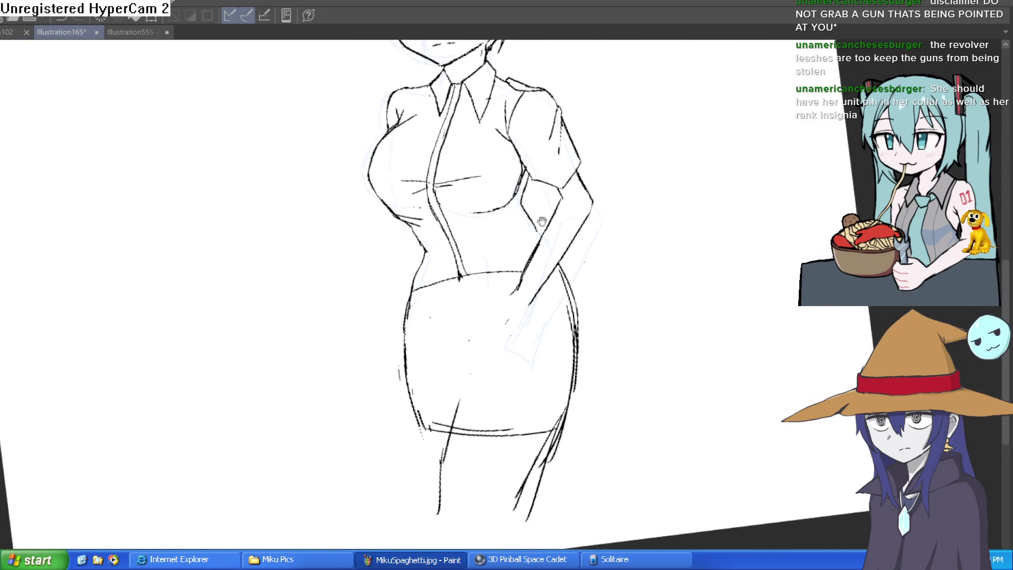
mouse_move(380, 208)
mouse_down()
mouse_move(397, 235)
mouse_move(361, 319)
mouse_move(393, 338)
mouse_move(538, 310)
mouse_move(526, 299)
mouse_up()
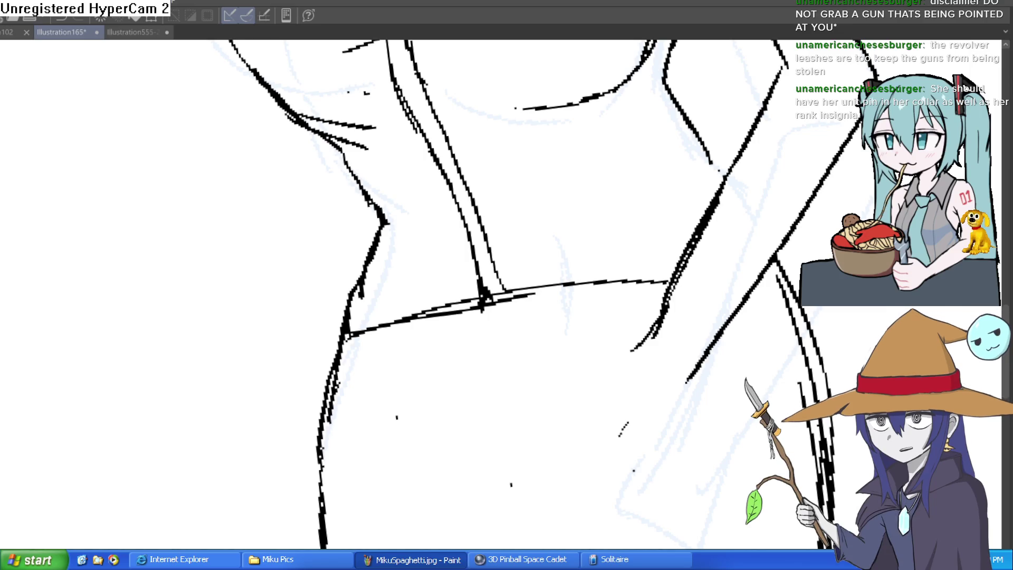
- Remove stray strokes, set the canvas rotation upright, and zoom out to frame head and torso
scroll(690, 373, up, 5)
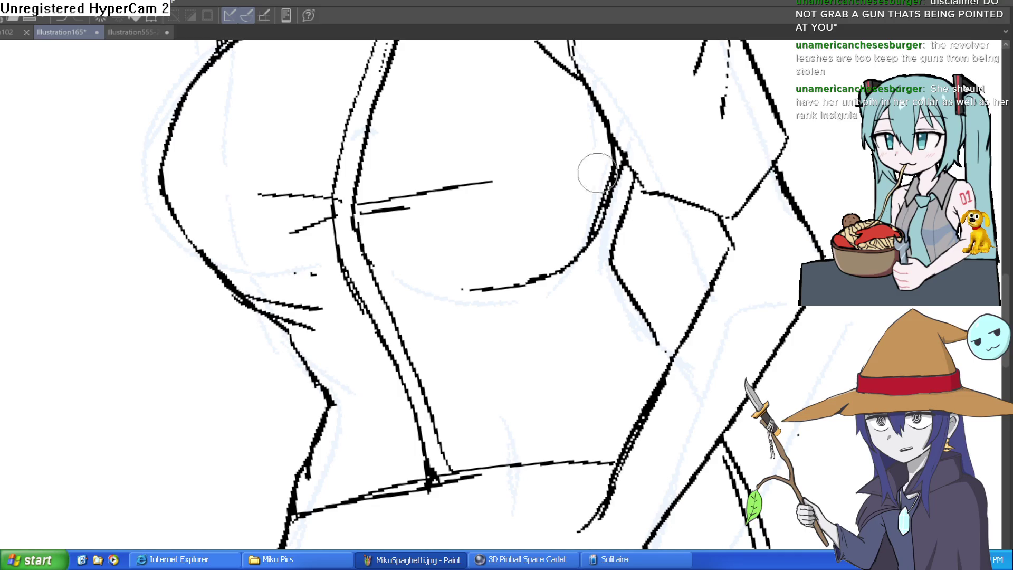
mouse_move(605, 138)
mouse_down()
mouse_move(593, 204)
mouse_move(626, 138)
mouse_move(757, 189)
mouse_up()
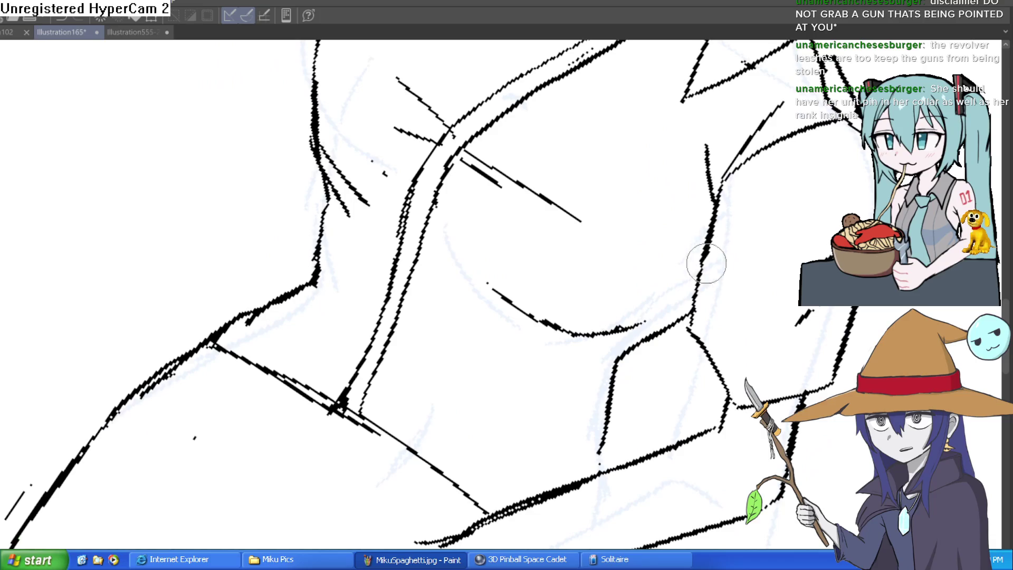
key(ctrl+@)
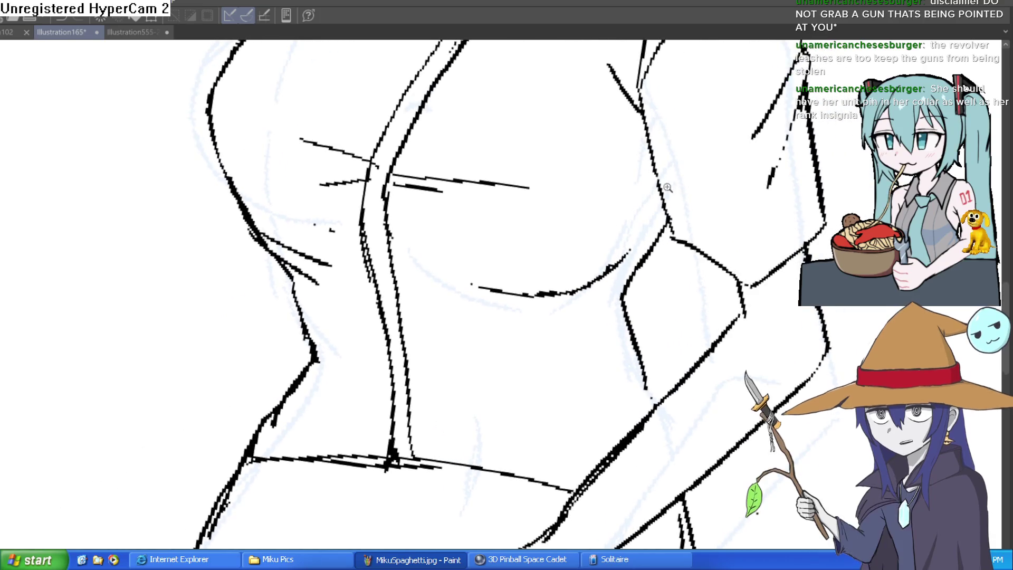
scroll(670, 188, down, 3)
scroll(655, 169, down, 2)
scroll(605, 232, up, 3)
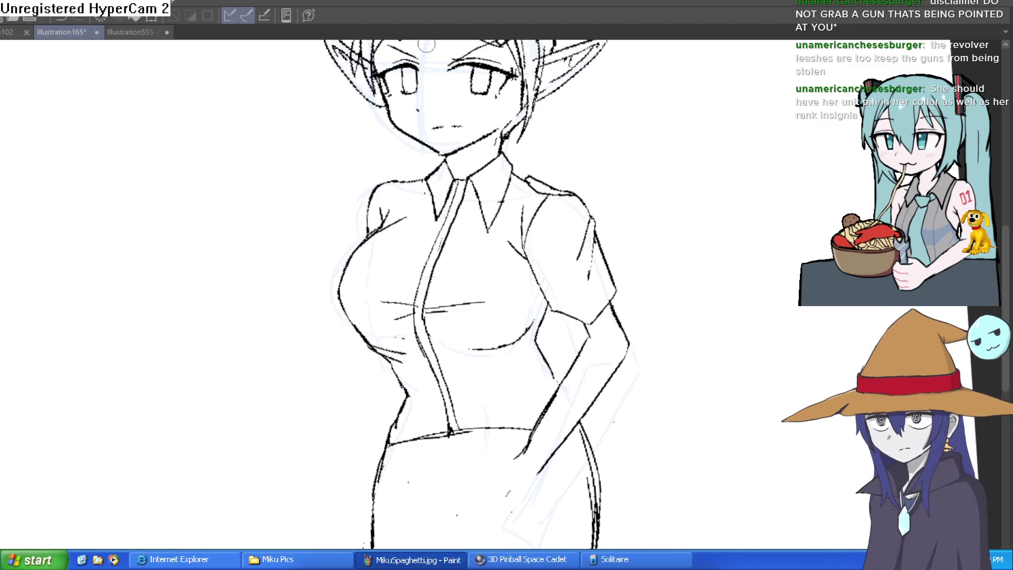
scroll(502, 119, down, 2)
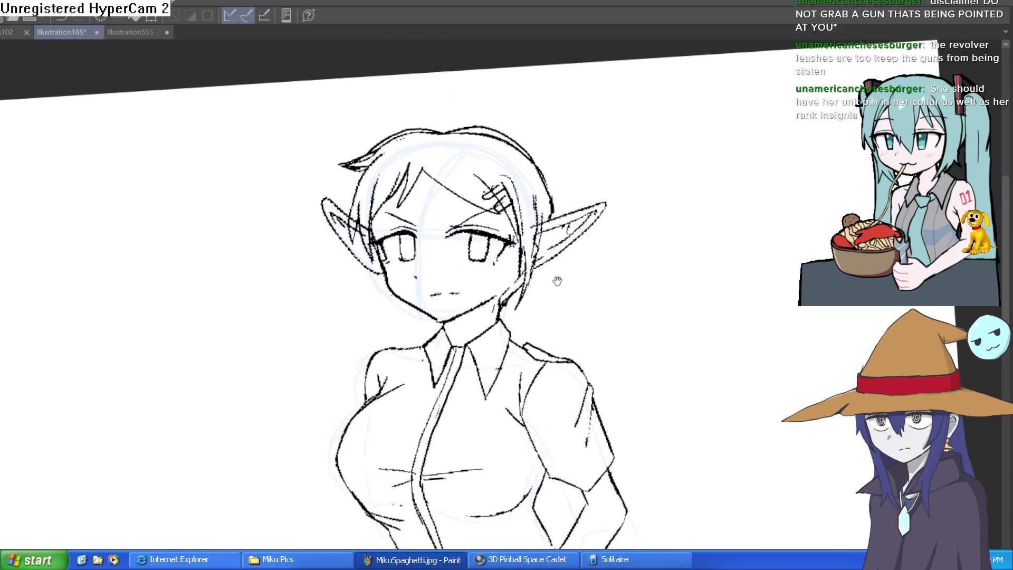
- Redraw the hair strand beside the clip and add hatching strokes to the hair clip
scroll(556, 289, up, 8)
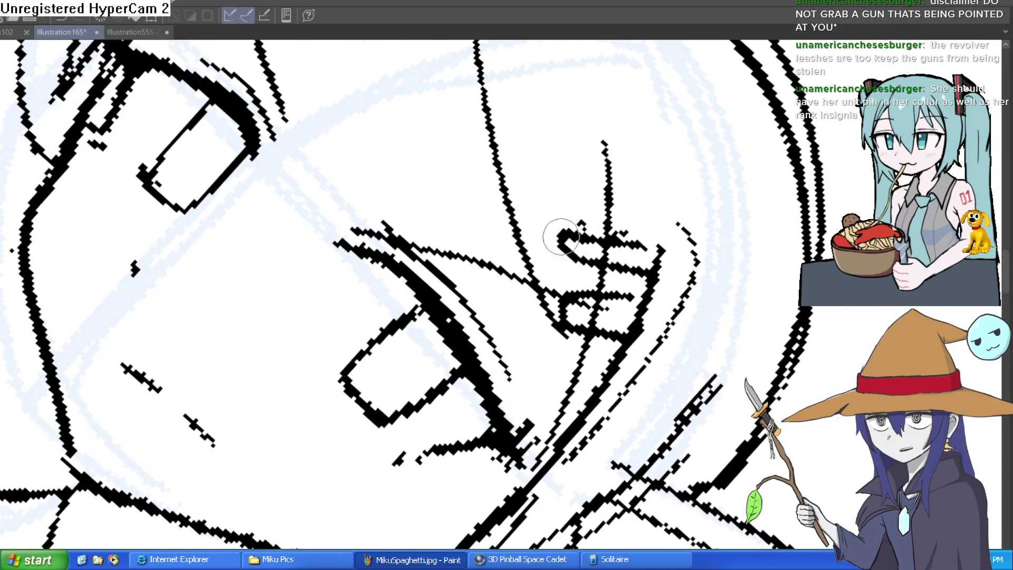
drag(737, 198, 653, 110)
mouse_move(615, 161)
mouse_down()
mouse_move(584, 170)
mouse_move(554, 227)
mouse_move(606, 181)
mouse_move(606, 140)
mouse_up()
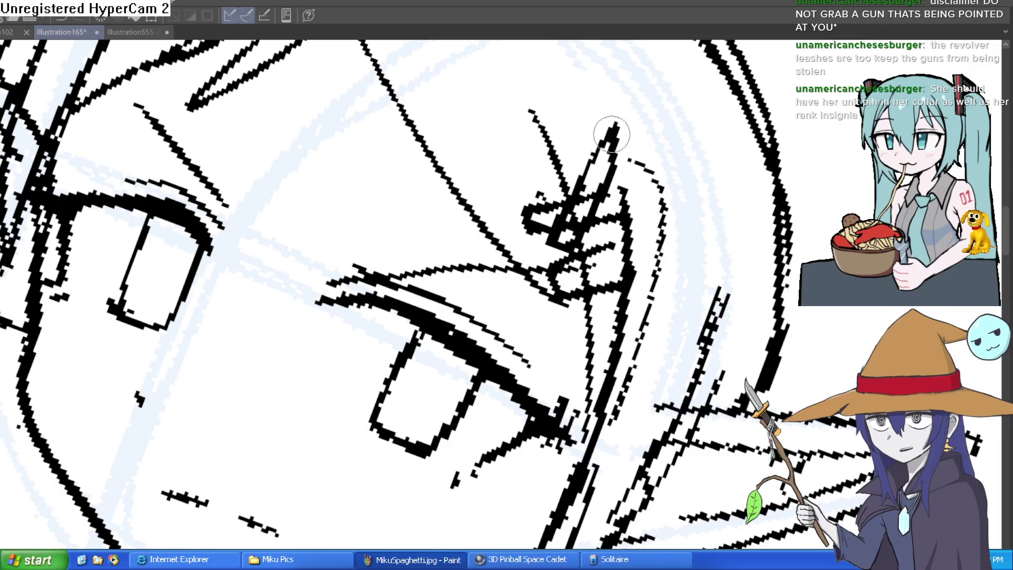
key(ctrl+z)
key(ctrl+z)
key(ctrl+z)
mouse_move(580, 187)
mouse_down()
mouse_move(523, 211)
mouse_move(559, 243)
mouse_up()
mouse_move(570, 198)
mouse_down()
mouse_move(622, 211)
mouse_move(570, 264)
mouse_move(626, 244)
mouse_move(538, 269)
mouse_up()
mouse_move(622, 248)
mouse_down()
mouse_move(549, 290)
mouse_move(630, 255)
mouse_move(528, 295)
mouse_move(618, 288)
mouse_up()
- Fill the clip's white stripe black and darken the whole clip, then view the full page
scroll(628, 255, up, 3)
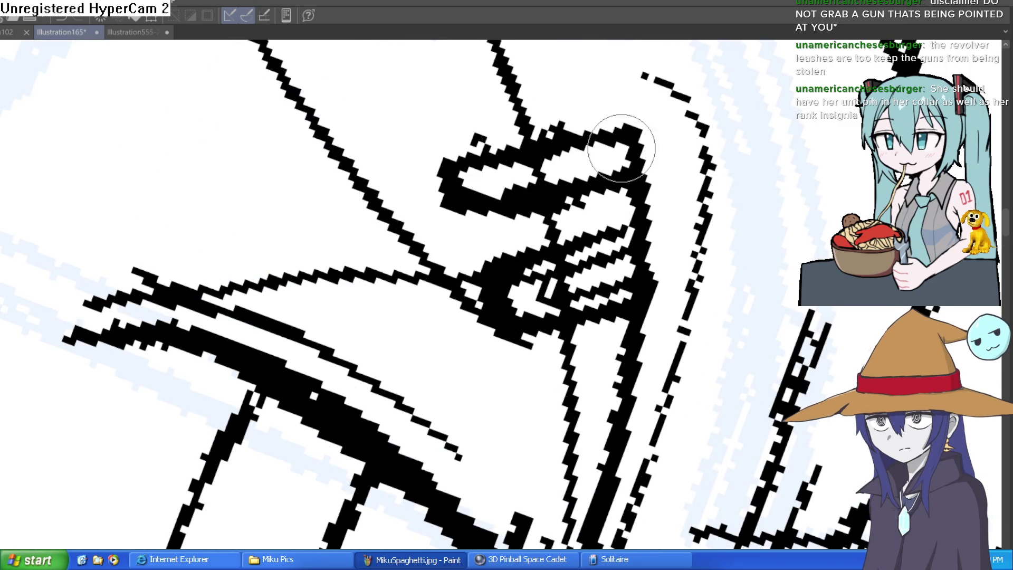
drag(641, 174, 559, 216)
mouse_move(646, 195)
mouse_down()
mouse_move(535, 208)
mouse_move(623, 153)
mouse_move(533, 232)
mouse_up()
drag(623, 158, 486, 170)
mouse_move(643, 285)
mouse_down()
mouse_move(542, 262)
mouse_move(543, 327)
mouse_move(659, 253)
mouse_move(539, 238)
mouse_move(533, 285)
mouse_move(570, 293)
mouse_move(607, 263)
mouse_up()
drag(623, 158, 507, 185)
drag(554, 153, 470, 216)
drag(475, 159, 634, 174)
scroll(611, 194, down, 5)
mouse_move(580, 153)
mouse_down()
mouse_move(671, 211)
mouse_move(640, 181)
mouse_move(596, 198)
mouse_up()
scroll(611, 194, down, 8)
scroll(679, 197, up, 3)
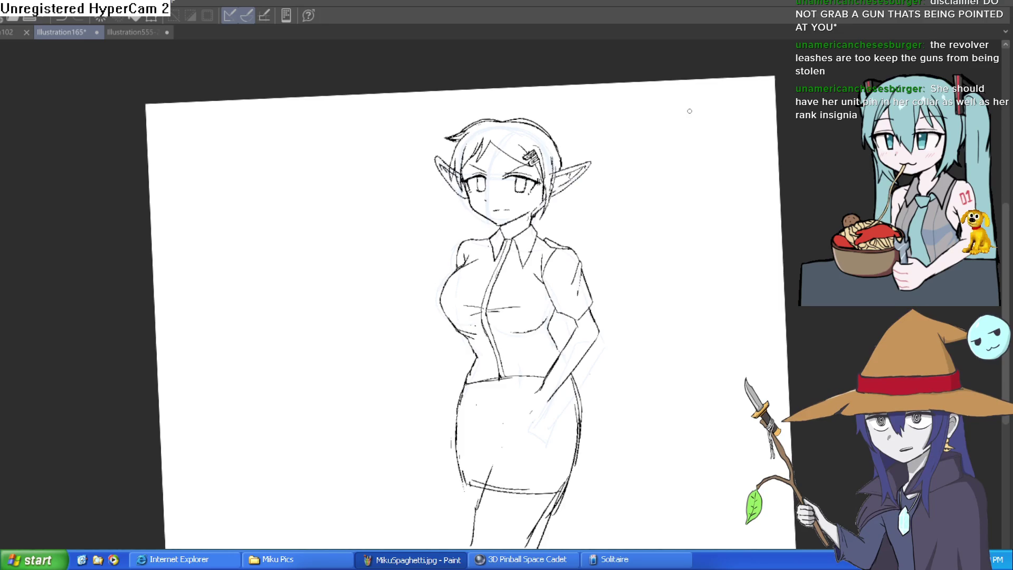
- Shift the canvas and zoom in close on the torso and skirt
scroll(624, 222, down, 2)
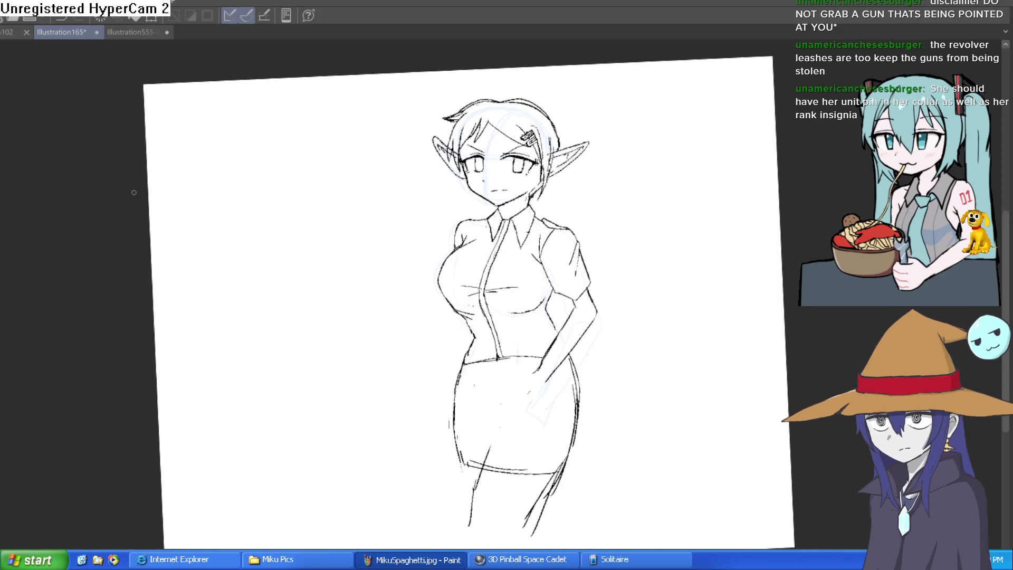
scroll(566, 338, up, 3)
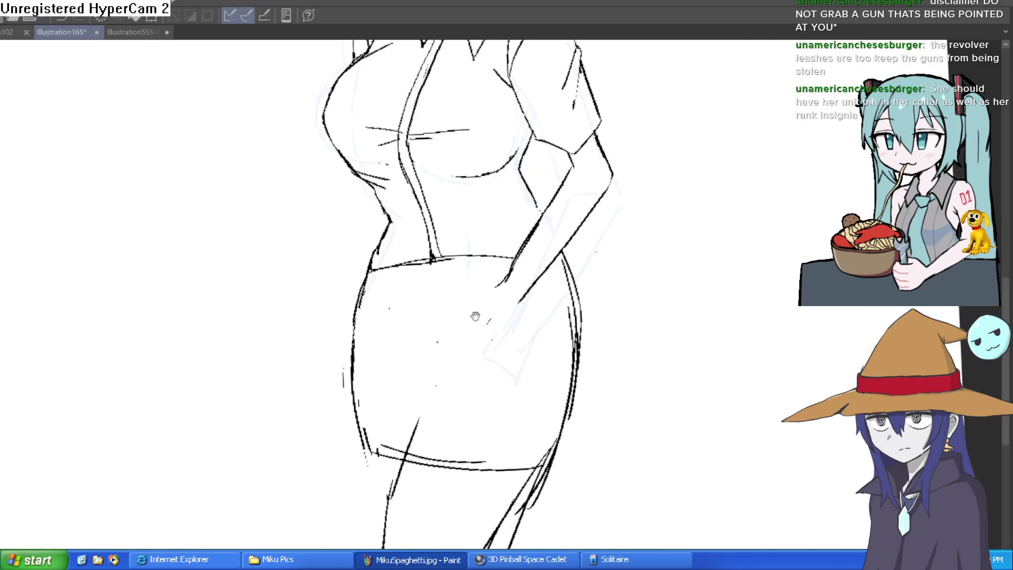
- Ink the skirt's curved sides, lower left edge and leg lines, erasing stray right-hip marks
drag(374, 334, 401, 393)
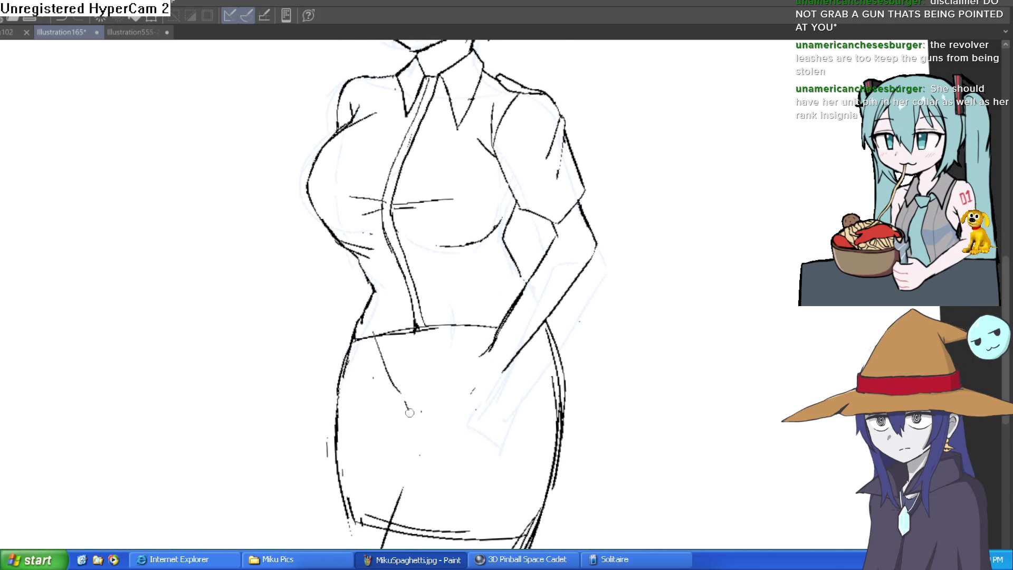
drag(436, 423, 458, 403)
mouse_move(484, 328)
mouse_down()
mouse_move(501, 256)
mouse_move(501, 92)
mouse_up()
drag(402, 291, 359, 460)
mouse_move(529, 332)
mouse_down()
mouse_move(485, 425)
mouse_move(541, 296)
mouse_move(531, 355)
mouse_move(564, 184)
mouse_move(551, 127)
mouse_up()
drag(559, 259, 549, 296)
- Ink the right hip-to-thigh and left thigh contours, the left waist and the belt's upper edge
mouse_move(592, 171)
mouse_down()
mouse_move(568, 239)
mouse_move(564, 219)
mouse_up()
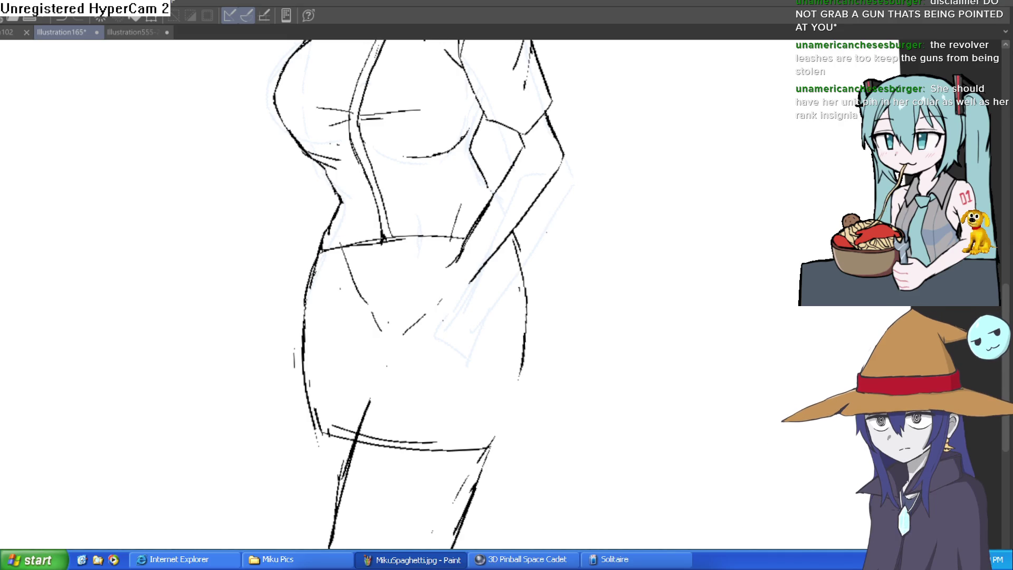
drag(547, 298, 537, 258)
drag(515, 303, 475, 420)
drag(308, 383, 324, 455)
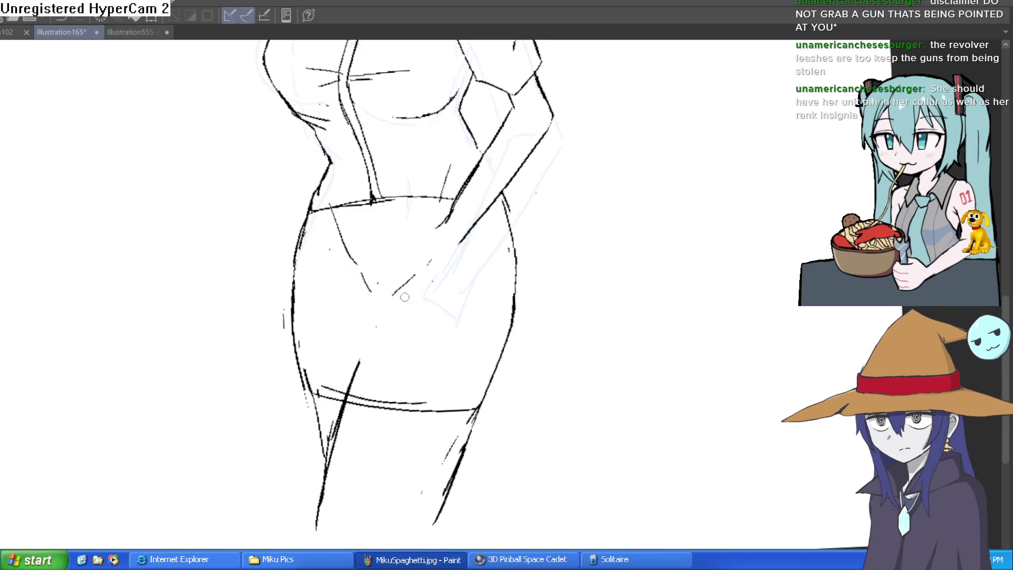
scroll(399, 297, down, 5)
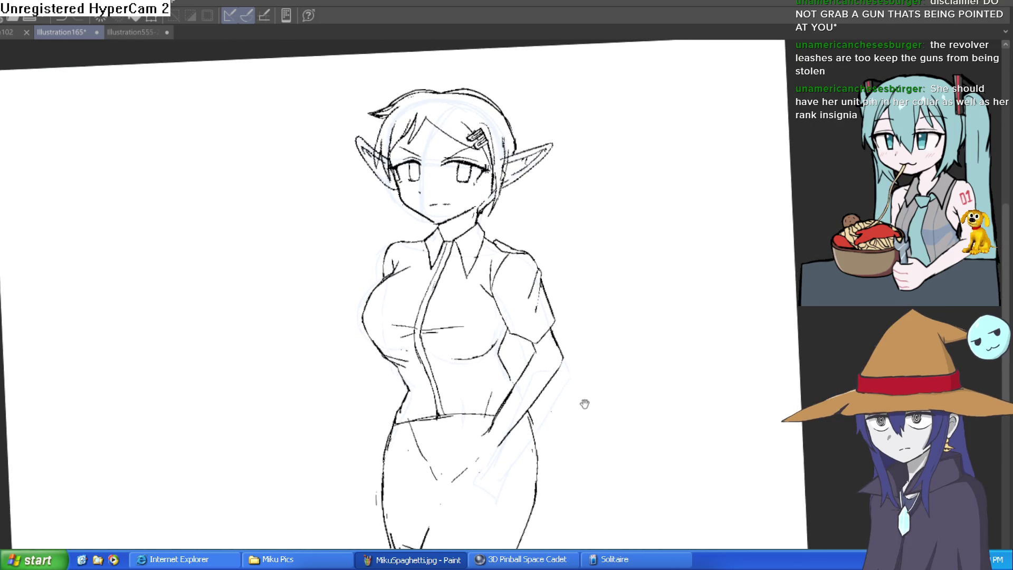
scroll(490, 351, down, 3)
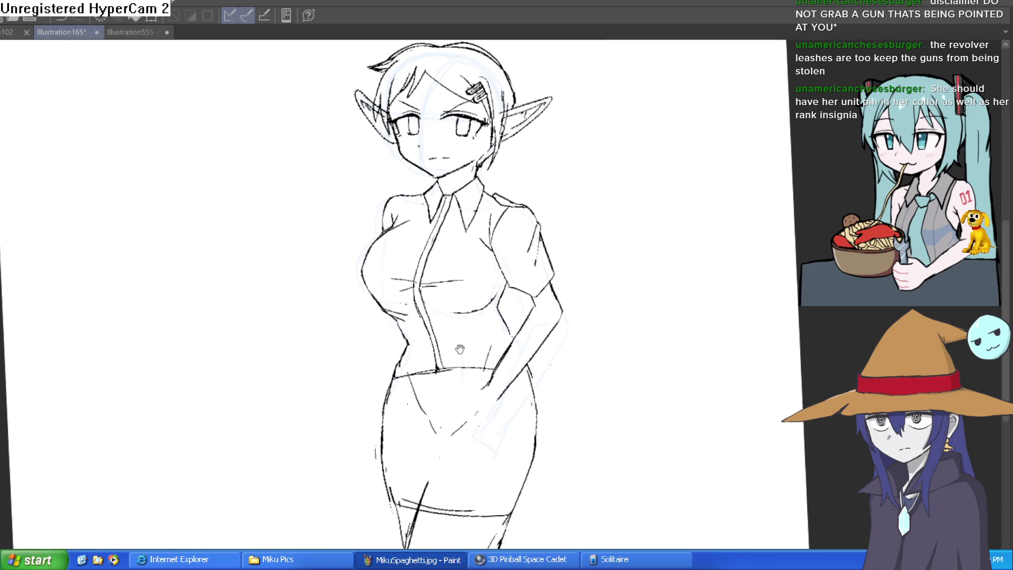
scroll(461, 349, up, 3)
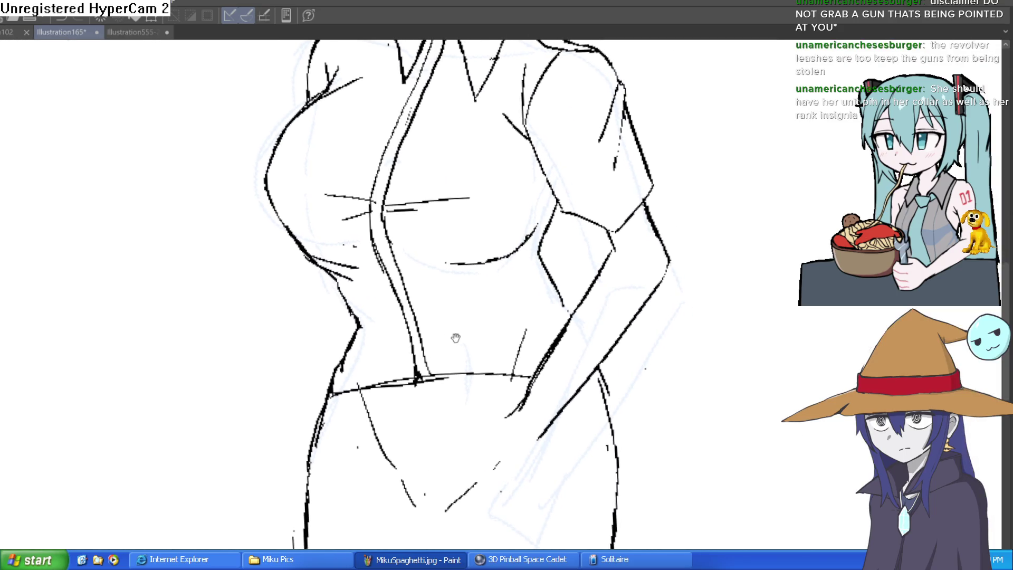
drag(357, 323, 351, 355)
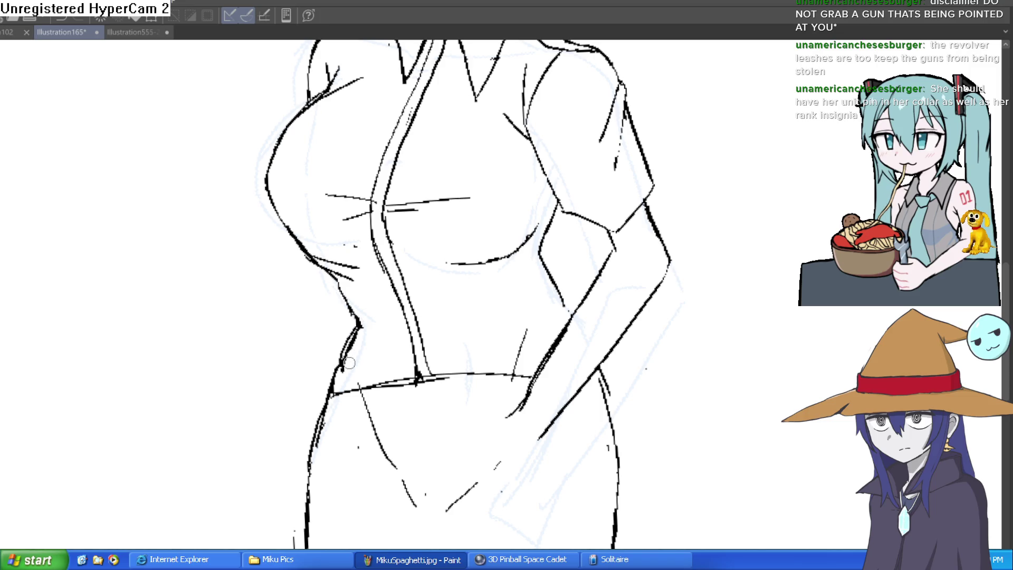
drag(432, 362, 424, 316)
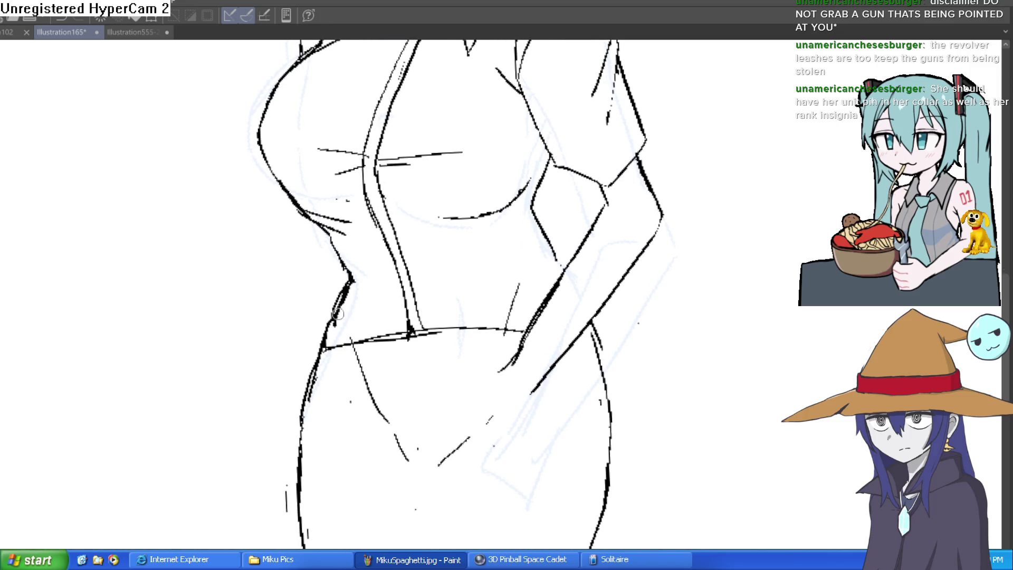
mouse_move(334, 326)
mouse_down()
mouse_move(414, 302)
mouse_move(552, 296)
mouse_up()
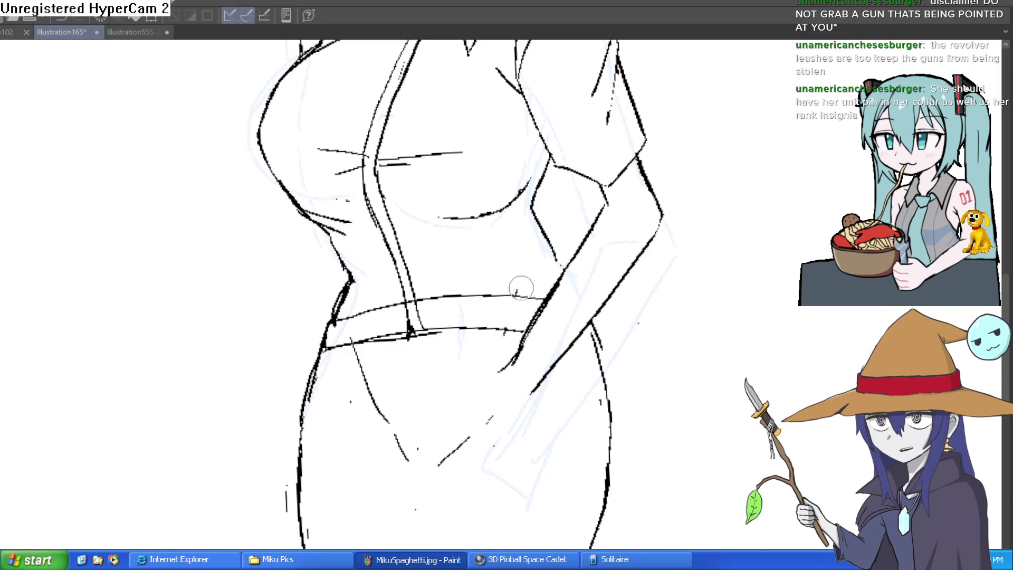
- Erase the stray line across the belt and ink a rectangular buckle on it
mouse_move(414, 330)
mouse_down()
mouse_move(402, 323)
mouse_move(413, 305)
mouse_move(427, 323)
mouse_up()
key(ctrl+@)
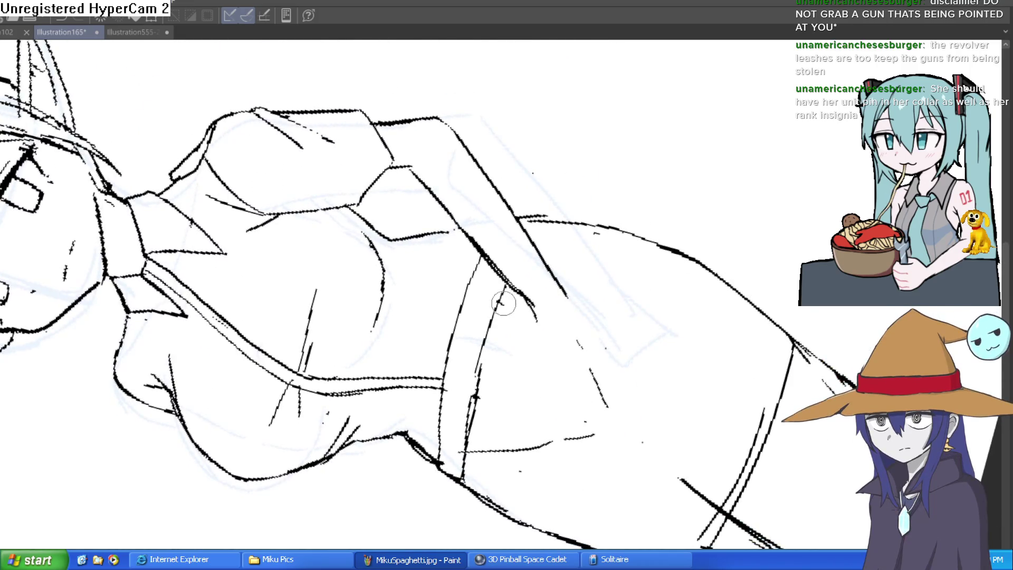
mouse_move(491, 362)
mouse_down()
mouse_move(621, 273)
mouse_move(663, 278)
mouse_move(575, 267)
mouse_move(615, 242)
mouse_move(615, 259)
mouse_move(607, 248)
mouse_up()
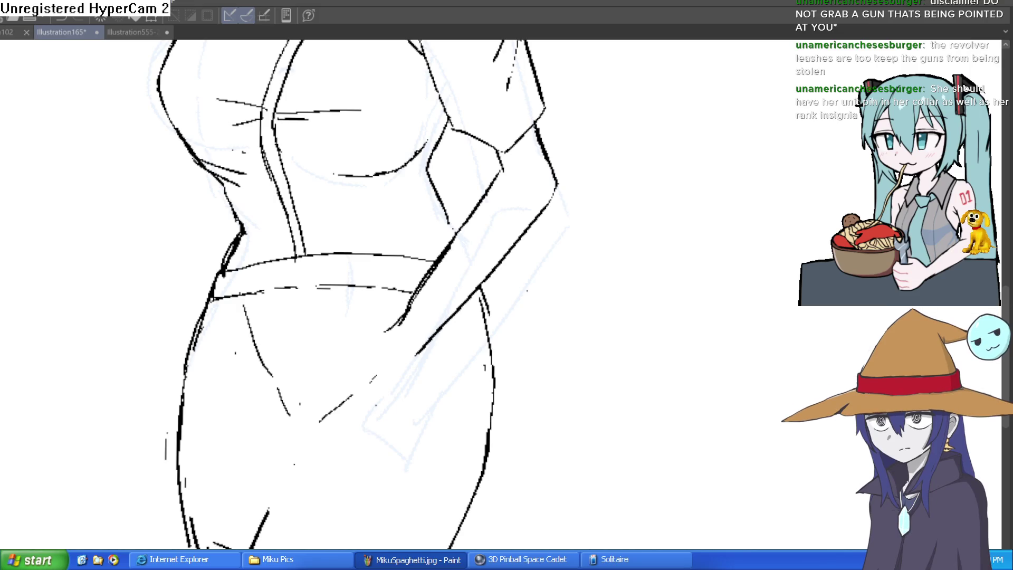
click(350, 262)
mouse_move(262, 257)
mouse_down()
mouse_move(264, 300)
mouse_move(348, 297)
mouse_move(350, 247)
mouse_move(264, 248)
mouse_up()
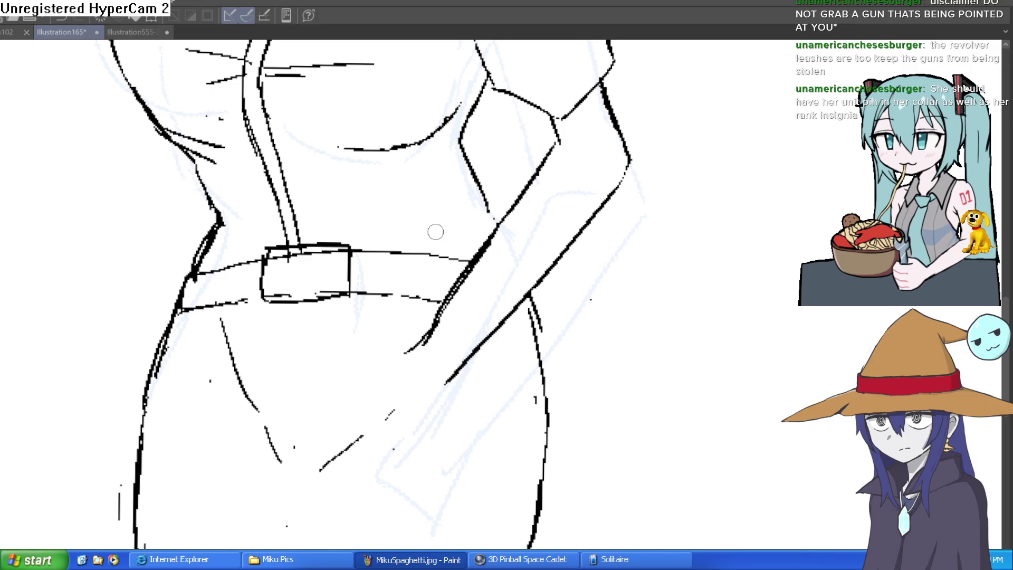
drag(485, 219, 459, 230)
- Ink short belt loops on both sides of the buckle
drag(411, 268, 415, 317)
key(ctrl+z)
mouse_move(426, 267)
mouse_down()
mouse_move(422, 290)
mouse_move(428, 282)
mouse_up()
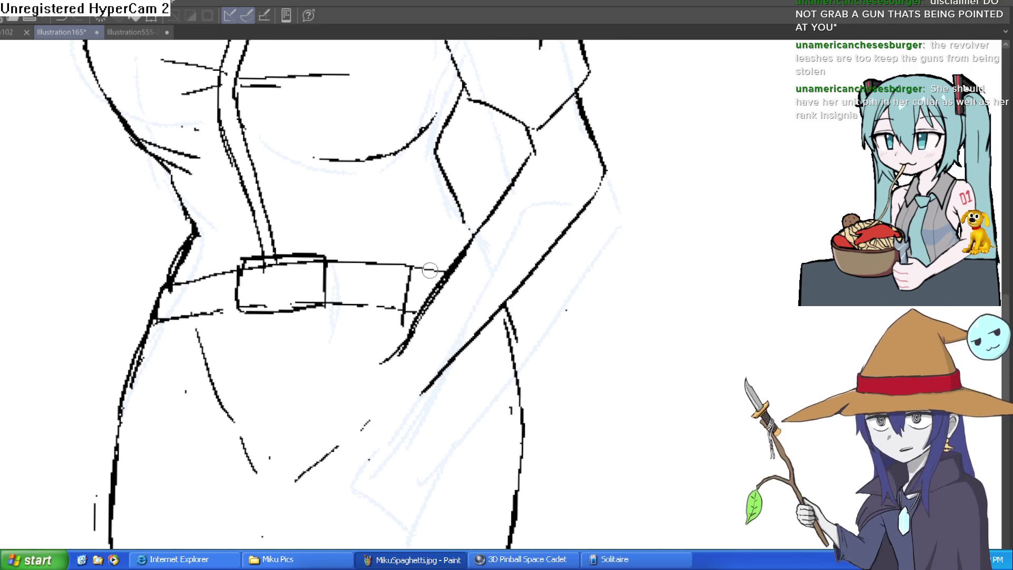
drag(193, 285, 229, 311)
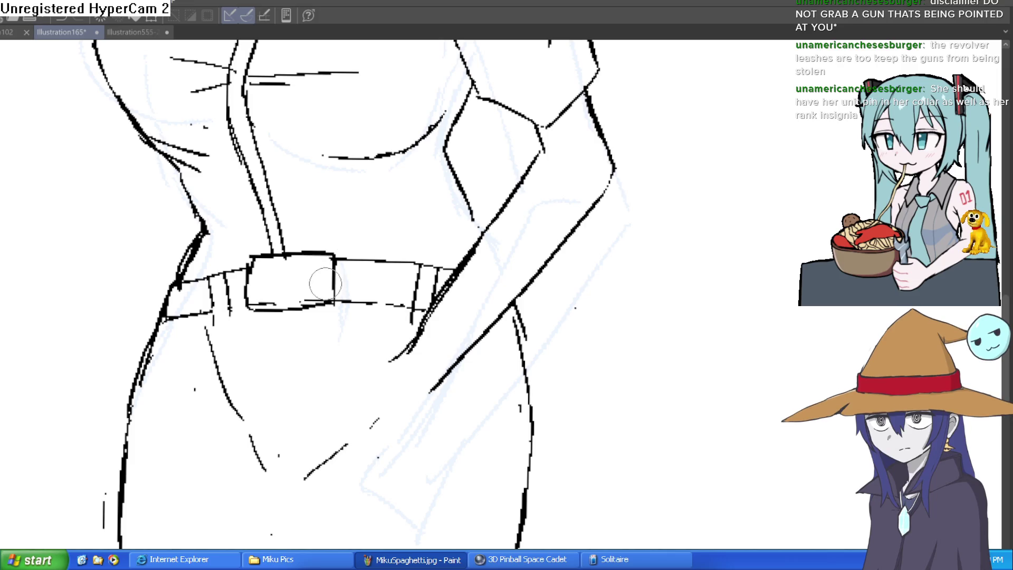
key(minus)
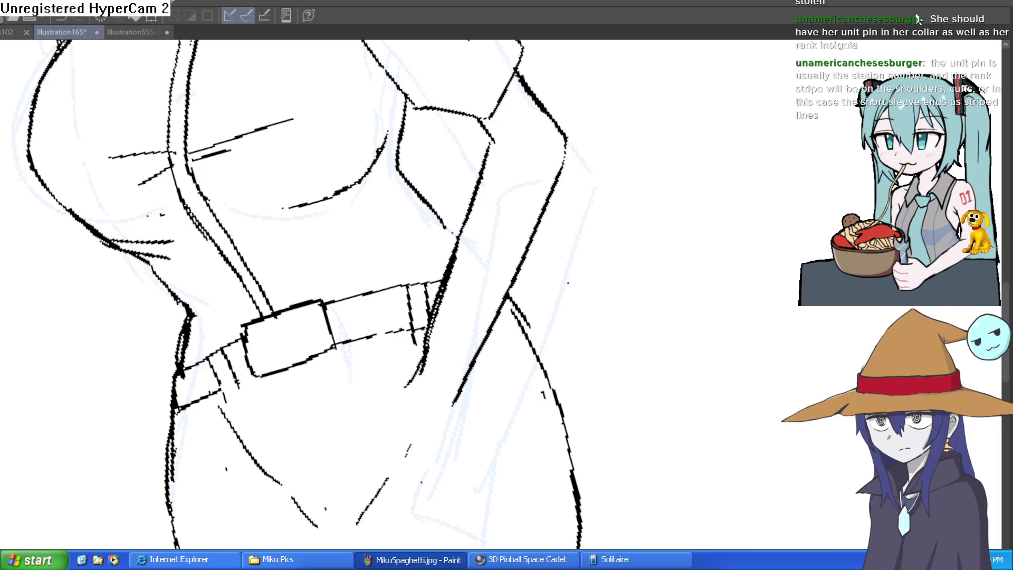
- Ink several strokes on the shirt front above the belt
drag(594, 204, 557, 185)
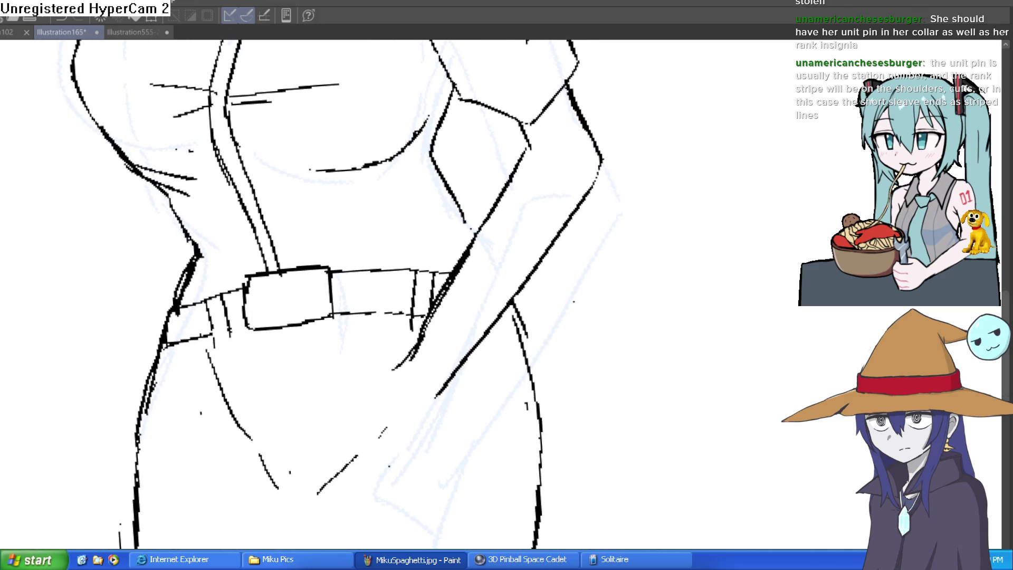
drag(473, 218, 443, 225)
scroll(475, 217, up, 2)
mouse_move(379, 149)
mouse_down()
mouse_move(344, 227)
mouse_move(369, 236)
mouse_move(416, 211)
mouse_move(448, 259)
mouse_up()
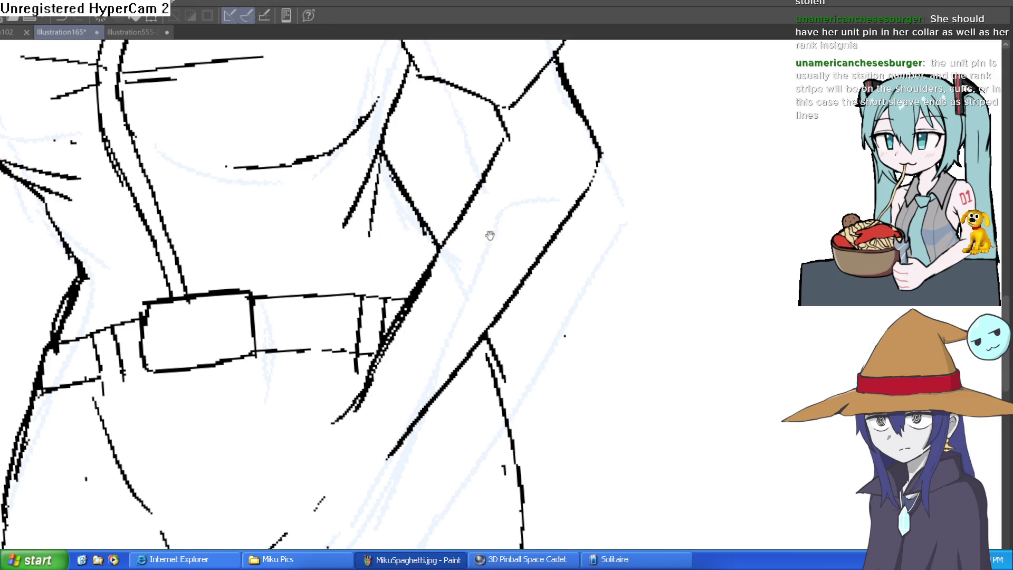
scroll(583, 244, down, 5)
mouse_move(584, 244)
mouse_down()
mouse_move(563, 336)
mouse_move(559, 271)
mouse_move(559, 310)
mouse_move(540, 259)
mouse_move(460, 302)
mouse_move(467, 256)
mouse_move(507, 179)
mouse_move(541, 174)
mouse_move(527, 219)
mouse_move(520, 208)
mouse_move(511, 283)
mouse_move(486, 228)
mouse_up()
key(ctrl+z)
- Extend the belt's upper and lower edges on the right side
key(minus)
scroll(441, 280, up, 3)
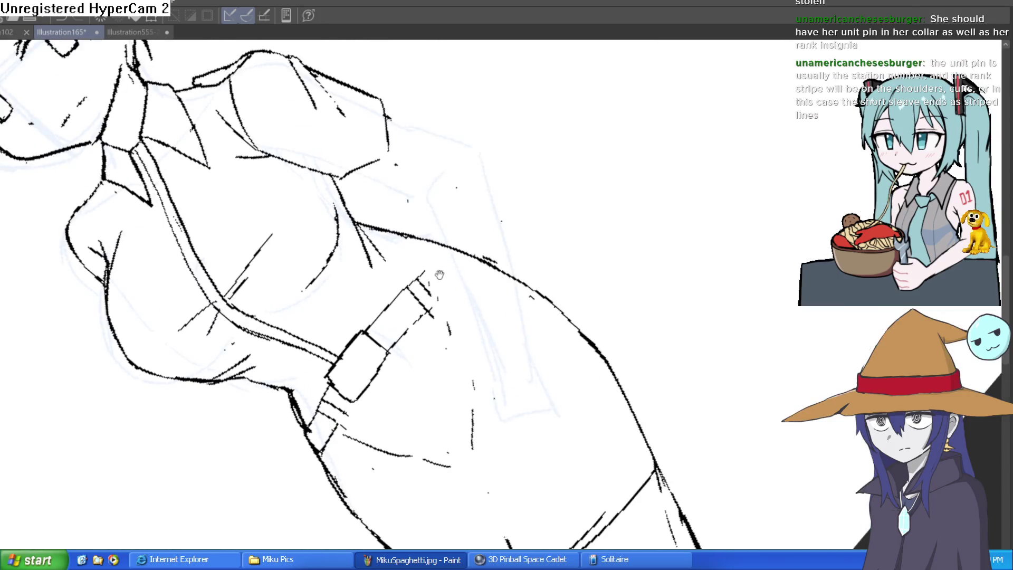
drag(403, 305, 431, 268)
drag(412, 344, 456, 278)
- Redraw the torso's left and right side contours, smoothing the doubled right line
key(ctrl+@)
scroll(615, 233, up, 2)
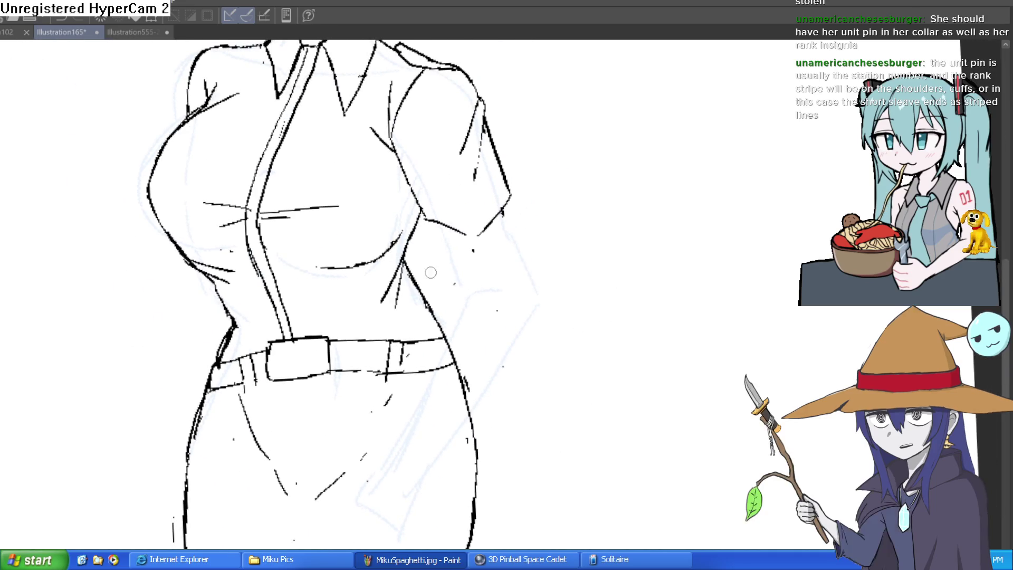
mouse_move(422, 221)
mouse_down()
mouse_move(416, 275)
mouse_move(448, 342)
mouse_up()
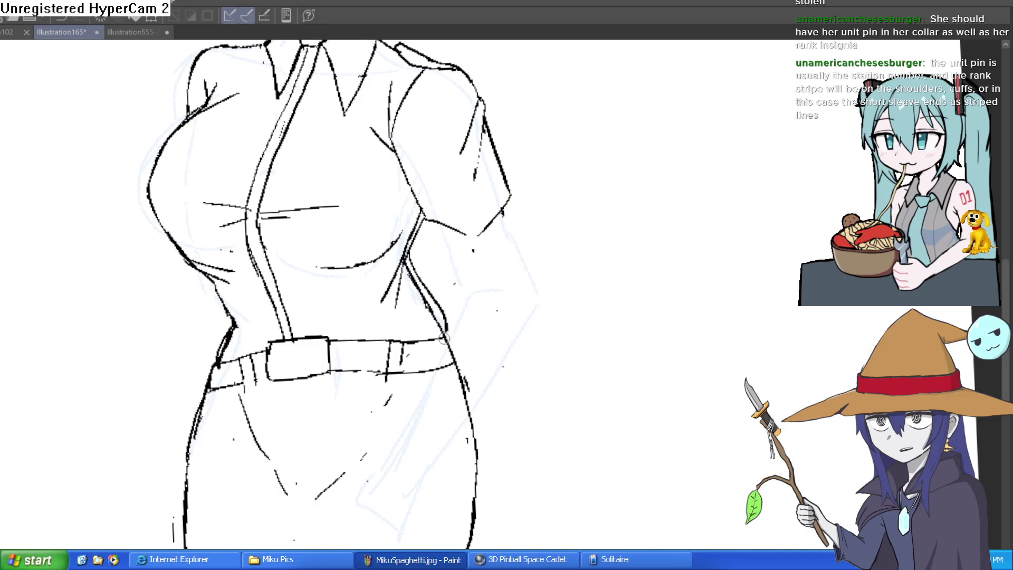
mouse_move(206, 276)
mouse_down()
mouse_move(228, 317)
mouse_move(213, 359)
mouse_up()
key(ctrl+z)
mouse_move(231, 321)
mouse_down()
mouse_move(211, 369)
mouse_move(227, 338)
mouse_up()
key(ctrl+z)
key(ctrl+z)
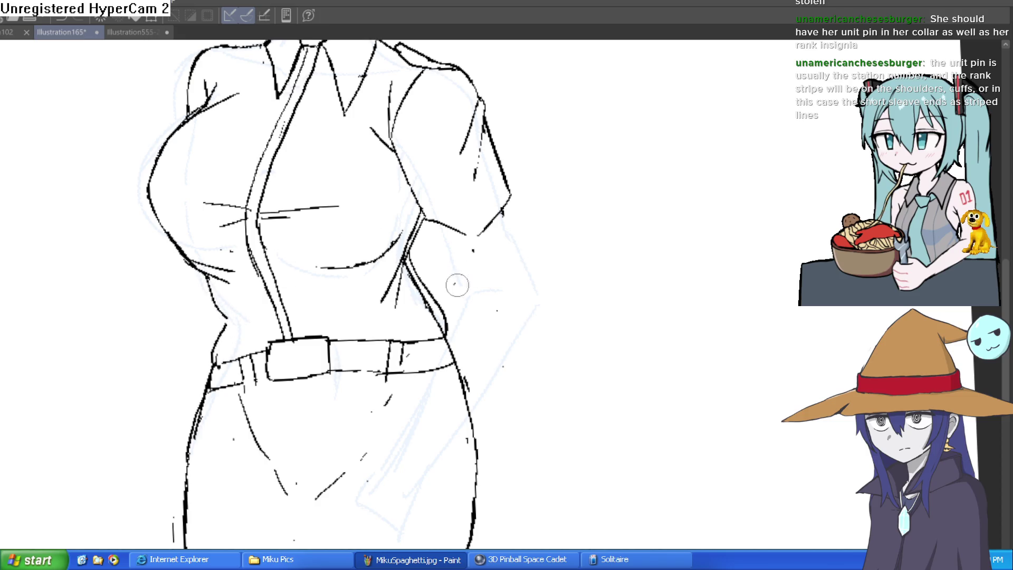
mouse_move(437, 306)
mouse_down()
mouse_move(429, 319)
mouse_move(405, 253)
mouse_up()
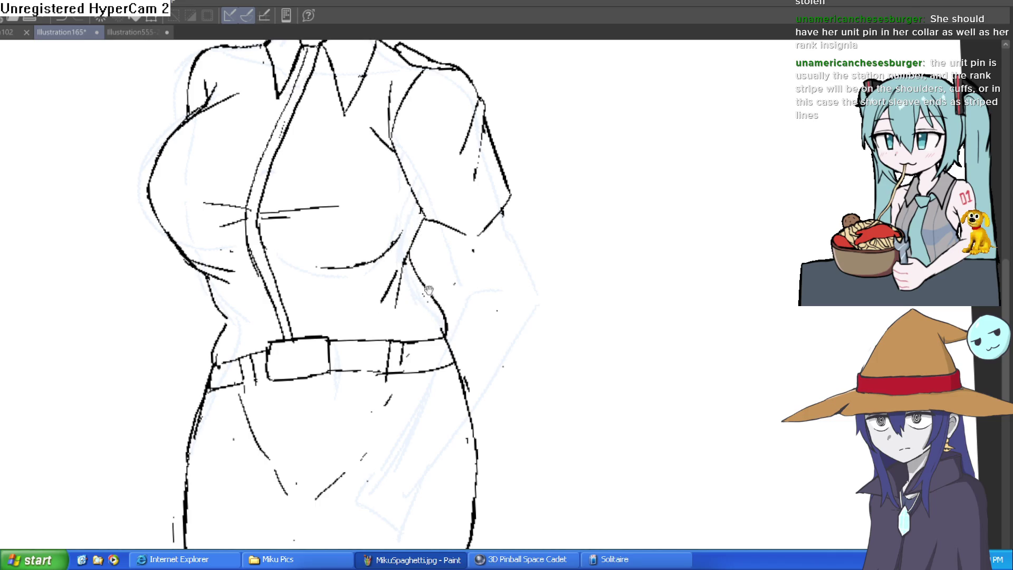
drag(425, 290, 419, 330)
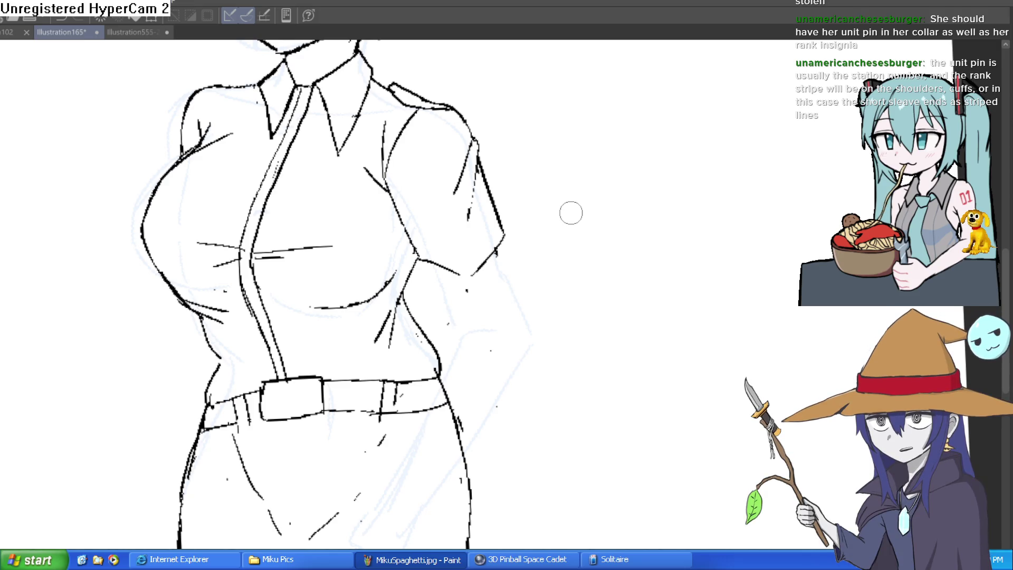
- Outline the left chest pocket with its top line and two vertical edges
mouse_move(540, 291)
mouse_down()
mouse_move(536, 311)
mouse_move(517, 302)
mouse_up()
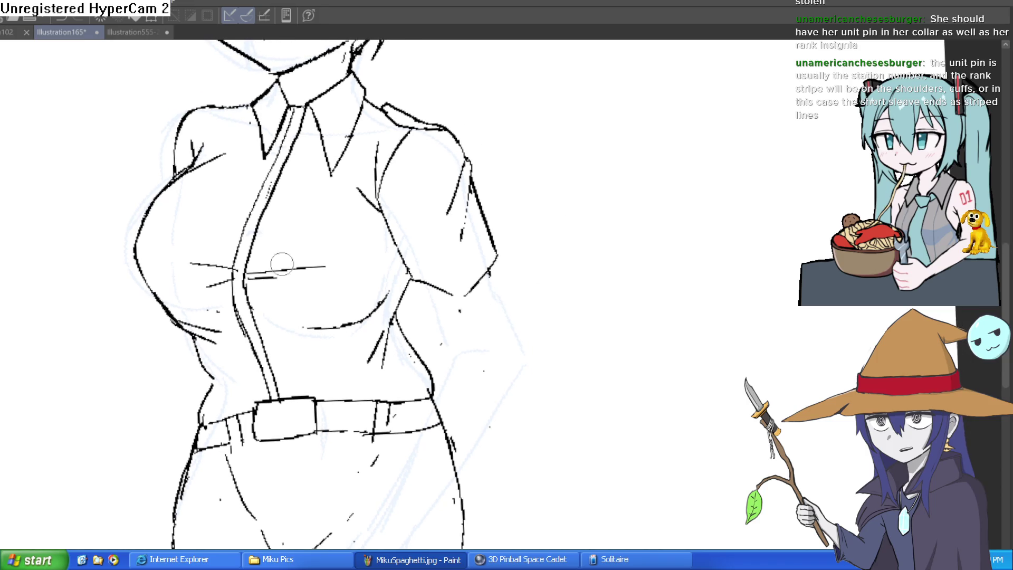
click(373, 243)
mouse_move(362, 245)
mouse_down()
mouse_move(369, 287)
mouse_move(460, 253)
mouse_up()
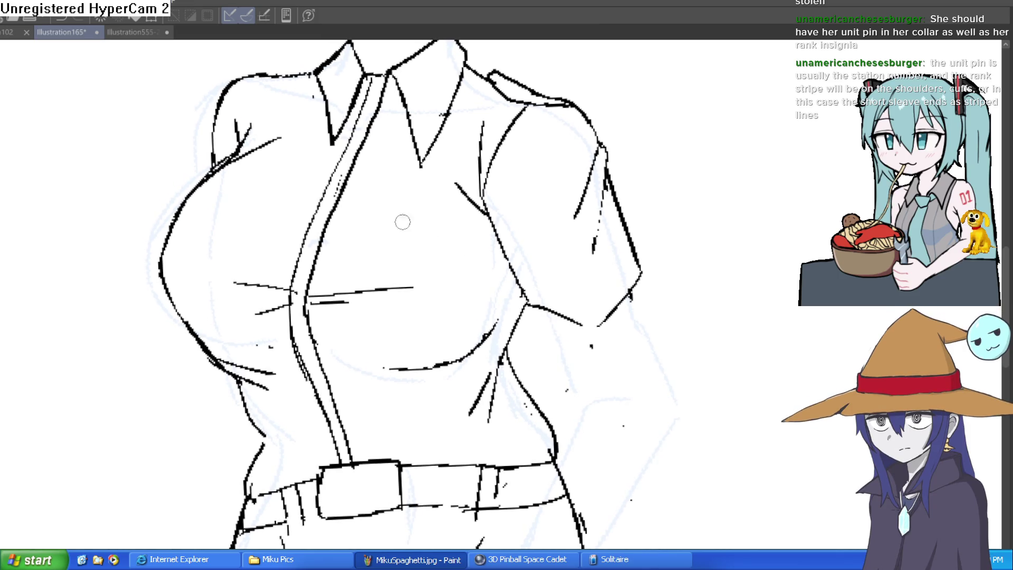
mouse_move(175, 235)
mouse_down()
mouse_move(245, 237)
mouse_move(220, 322)
mouse_up()
mouse_move(183, 239)
mouse_down()
mouse_move(182, 309)
mouse_move(200, 319)
mouse_up()
drag(278, 235, 302, 278)
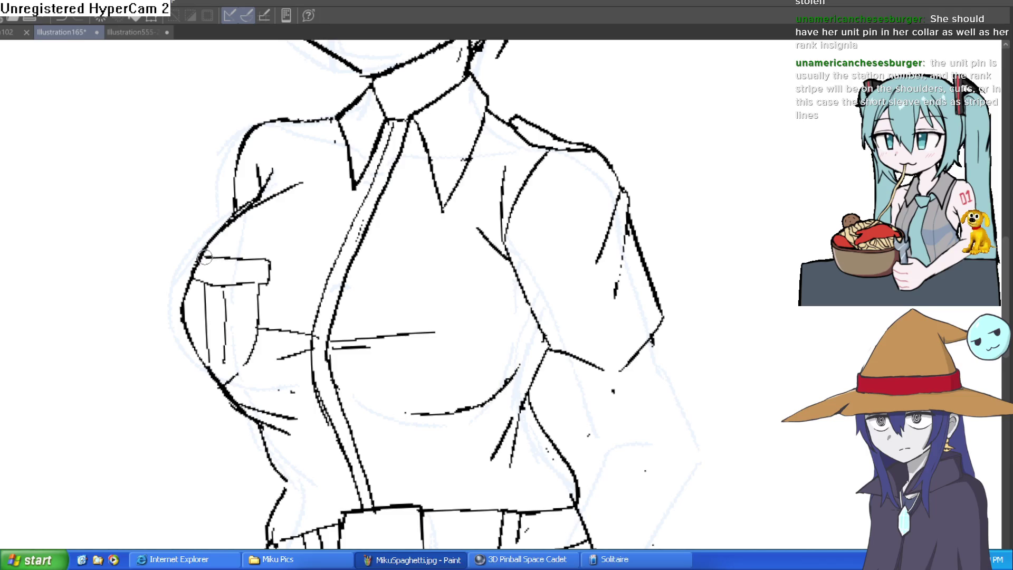
- Draw the right chest pocket with a pointed flap, side edge and small button
mouse_move(378, 220)
mouse_down()
mouse_move(428, 255)
mouse_move(337, 294)
mouse_move(316, 340)
mouse_up()
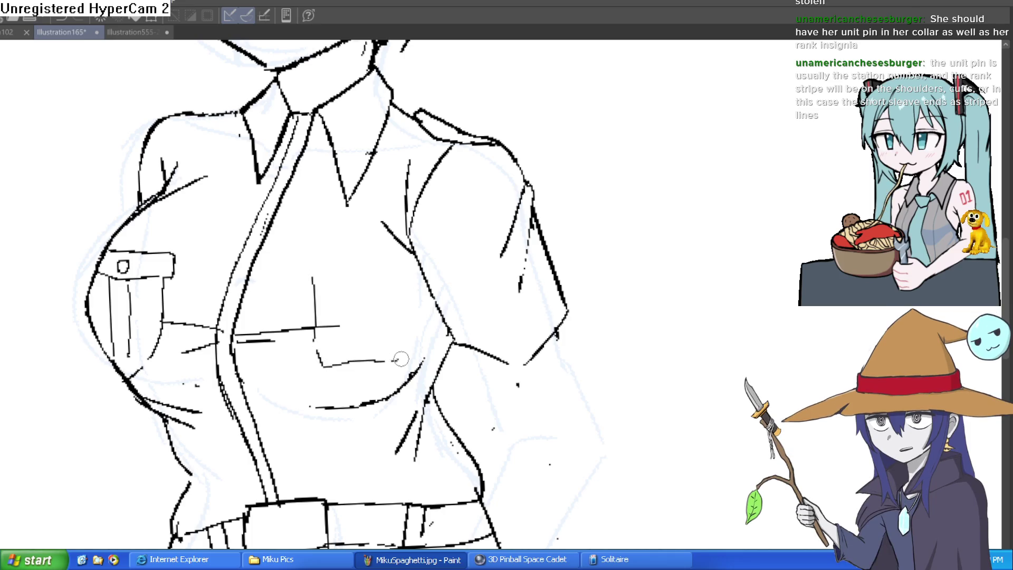
mouse_move(414, 317)
mouse_down()
mouse_move(416, 273)
mouse_move(314, 272)
mouse_move(410, 255)
mouse_up()
key(ctrl+z)
mouse_move(308, 270)
mouse_down()
mouse_move(409, 252)
mouse_move(315, 281)
mouse_move(416, 273)
mouse_move(401, 275)
mouse_up()
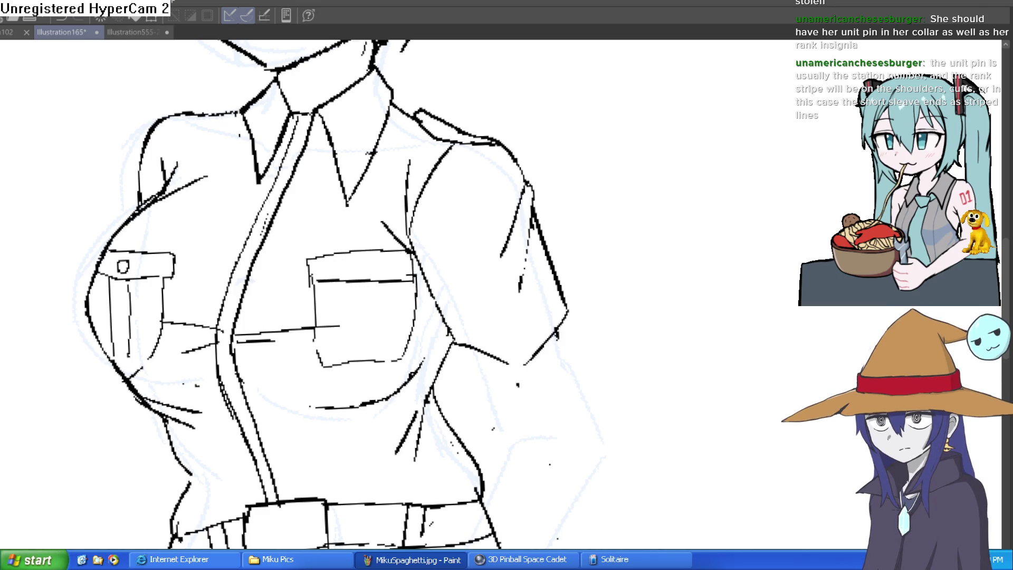
click(365, 270)
drag(299, 274, 373, 301)
key(ctrl+z)
mouse_move(299, 274)
mouse_down()
mouse_move(401, 301)
mouse_move(459, 284)
mouse_move(351, 283)
mouse_move(322, 270)
mouse_up()
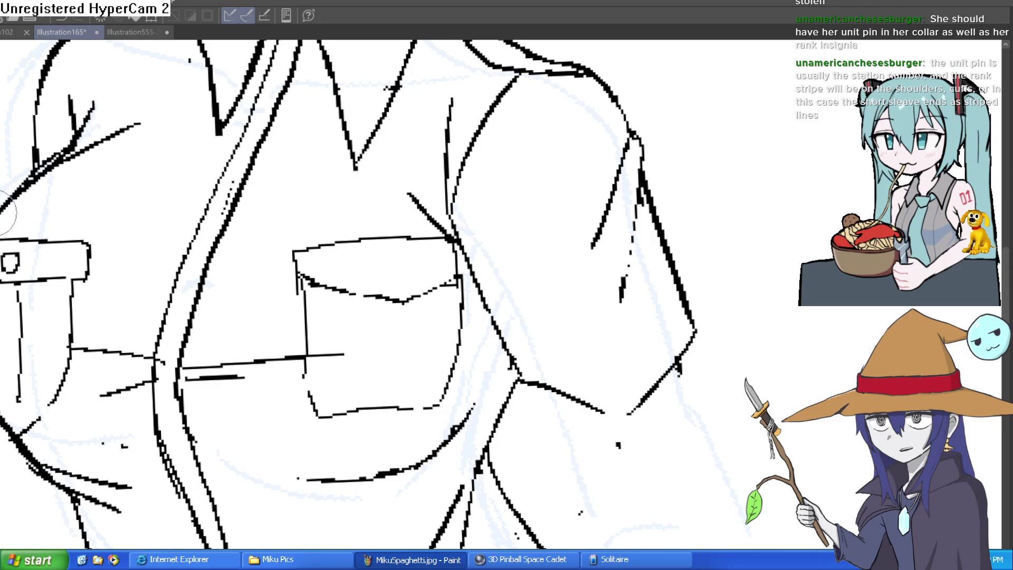
scroll(413, 261, down, 2)
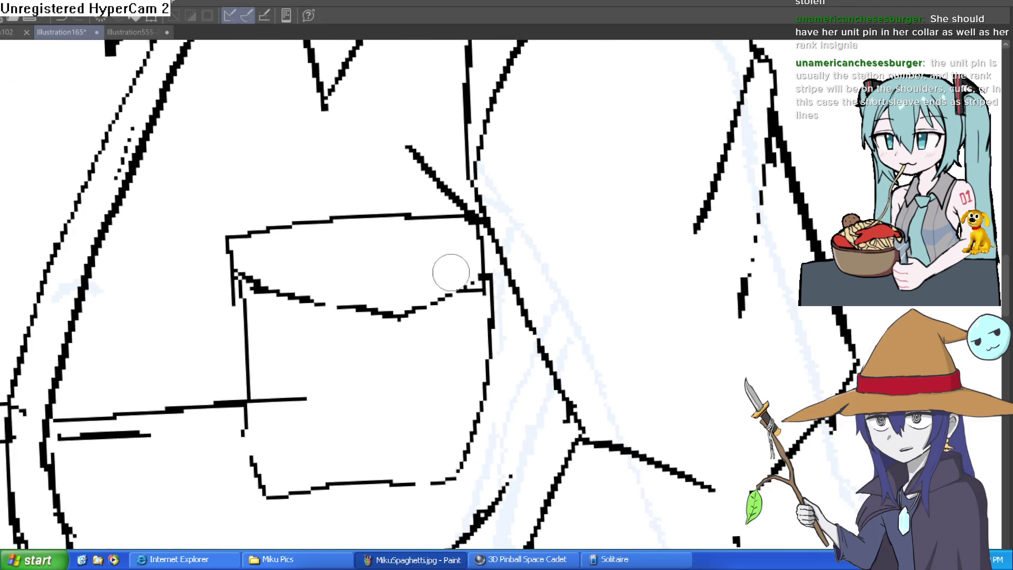
drag(393, 276, 417, 274)
scroll(530, 225, down, 3)
drag(529, 225, 516, 236)
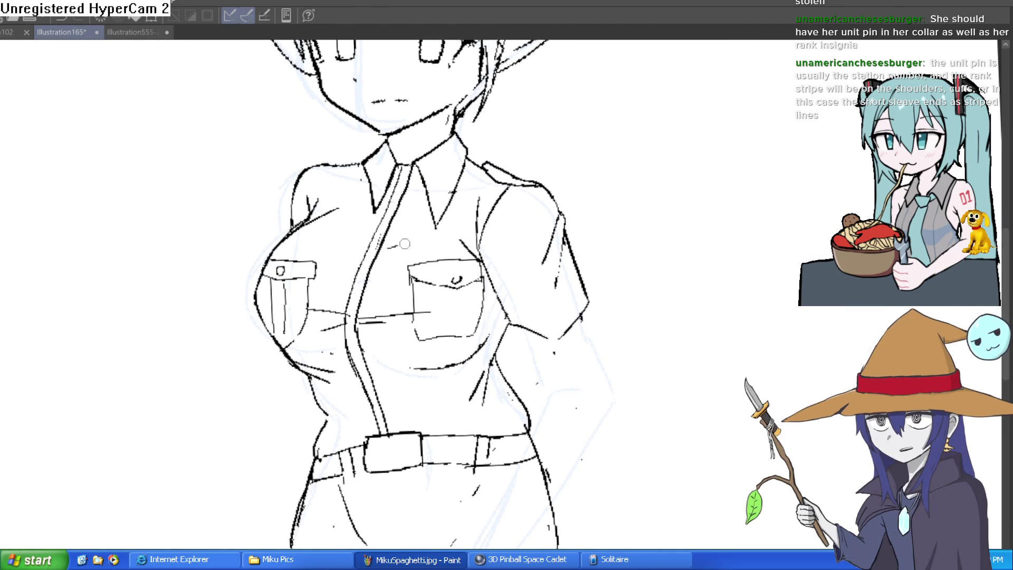
- Add a short stroke beside the zipper just above the belt
drag(498, 195, 486, 121)
drag(429, 298, 419, 261)
drag(359, 294, 386, 292)
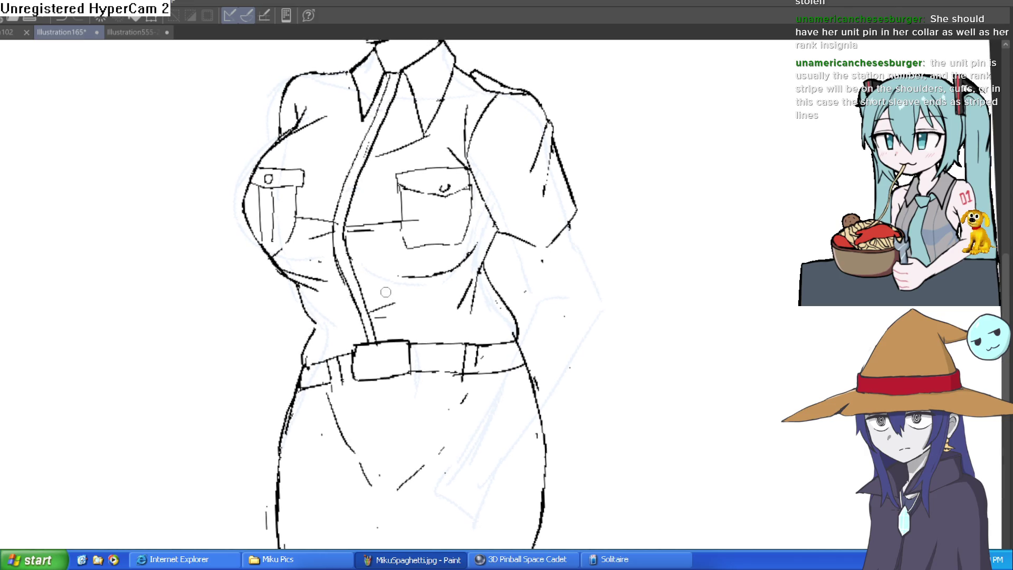
- Clean both collar edges into single lines and darken the neckline
mouse_move(359, 180)
mouse_down()
mouse_move(415, 154)
mouse_move(420, 251)
mouse_move(469, 149)
mouse_up()
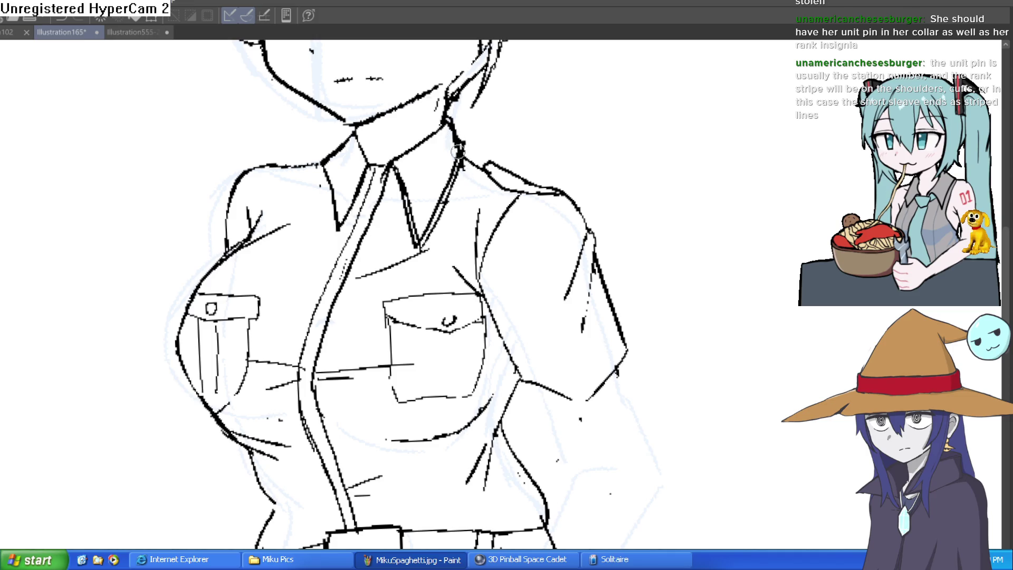
mouse_move(448, 191)
mouse_down()
mouse_move(460, 138)
mouse_move(417, 257)
mouse_move(453, 193)
mouse_move(393, 180)
mouse_move(404, 183)
mouse_move(417, 228)
mouse_up()
drag(454, 150, 463, 153)
scroll(507, 118, down, 3)
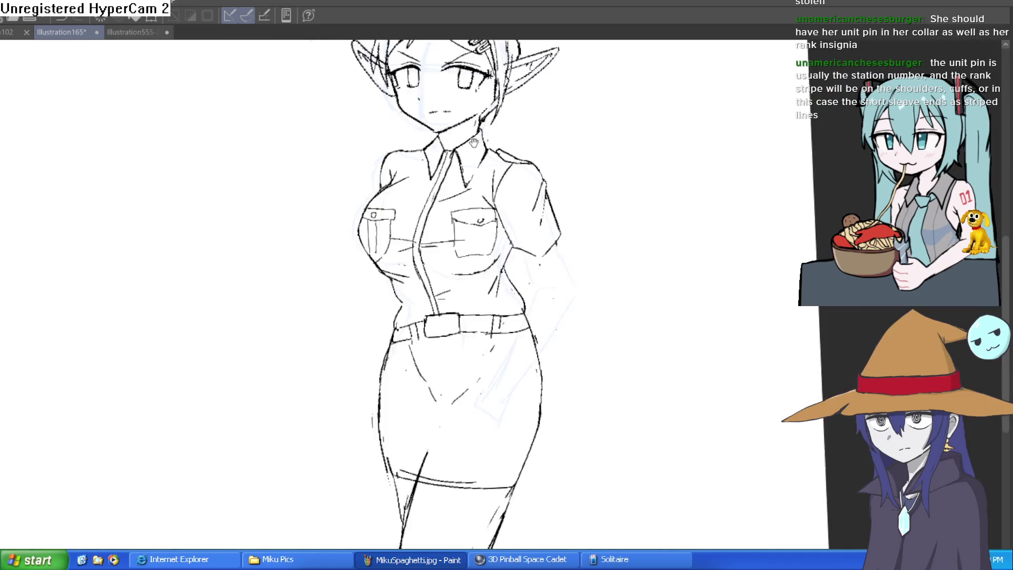
drag(540, 203, 530, 183)
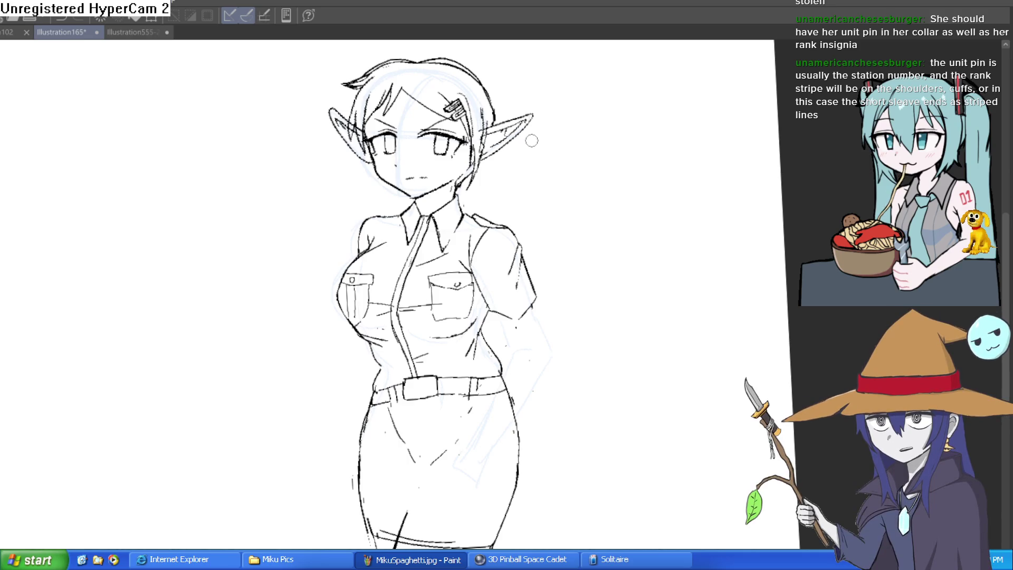
drag(599, 248, 530, 216)
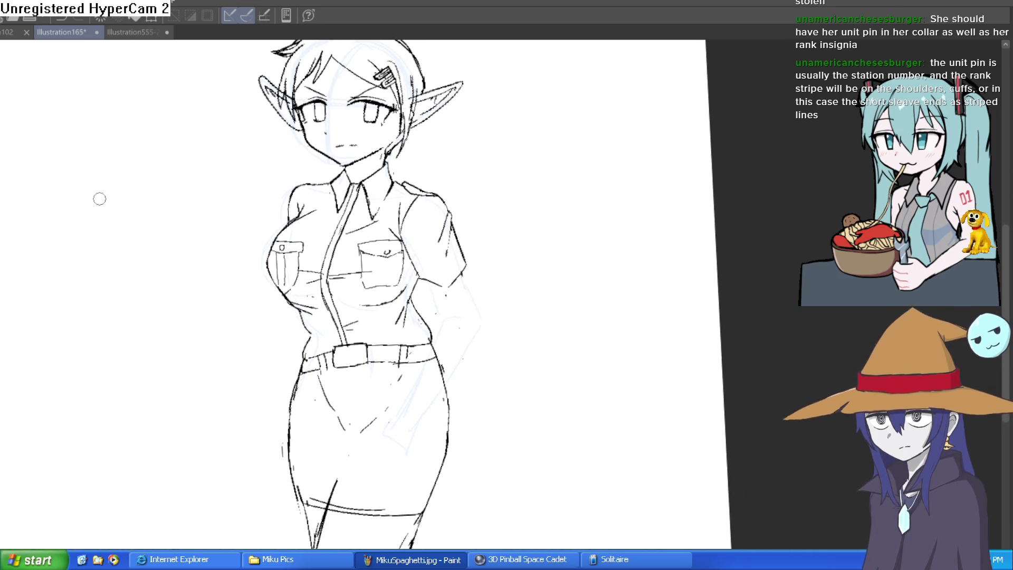
scroll(499, 260, up, 4)
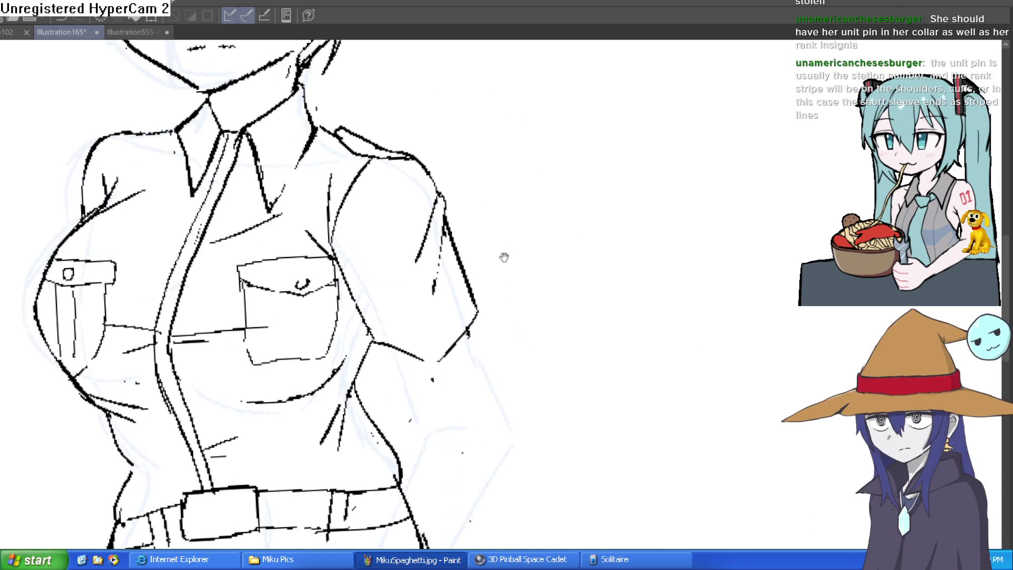
- Draw parallel stripe lines down the right sleeve from cuff toward shoulder
scroll(462, 279, up, 1)
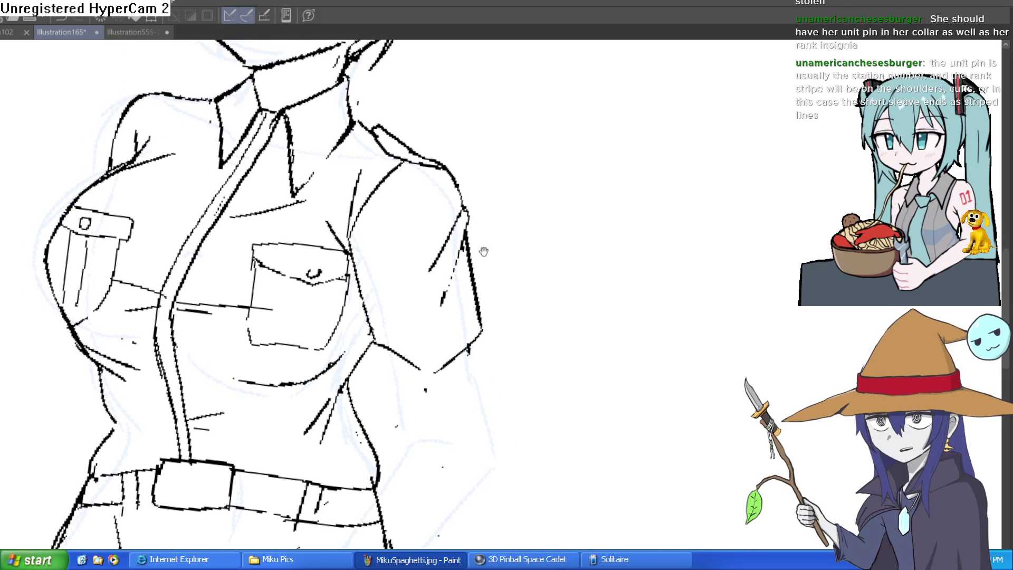
scroll(467, 261, up, 1)
mouse_move(443, 364)
mouse_down()
mouse_move(433, 313)
mouse_move(462, 349)
mouse_move(433, 311)
mouse_move(398, 177)
mouse_move(441, 256)
mouse_up()
key(ctrl+z)
key(ctrl+z)
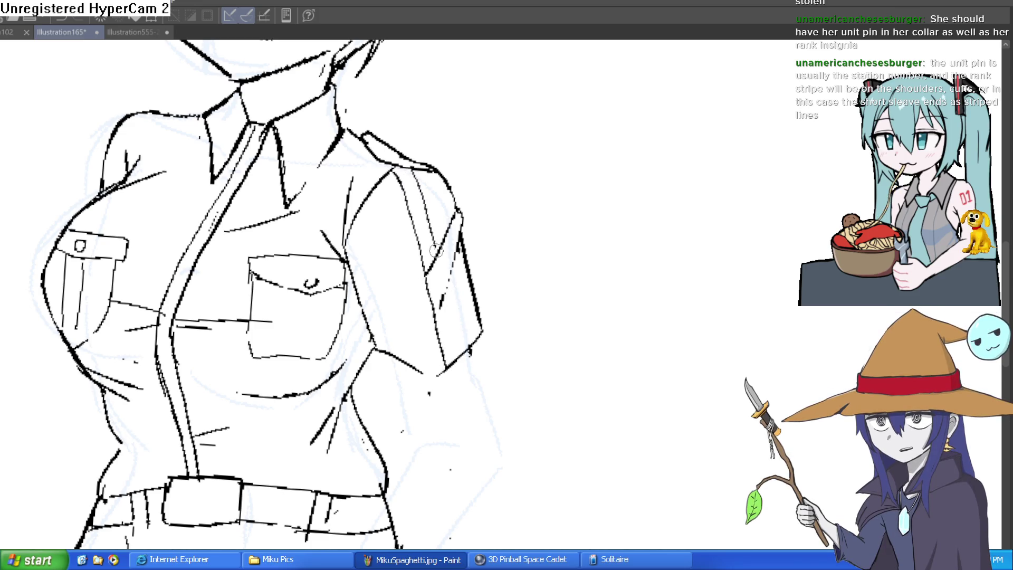
drag(421, 167, 450, 234)
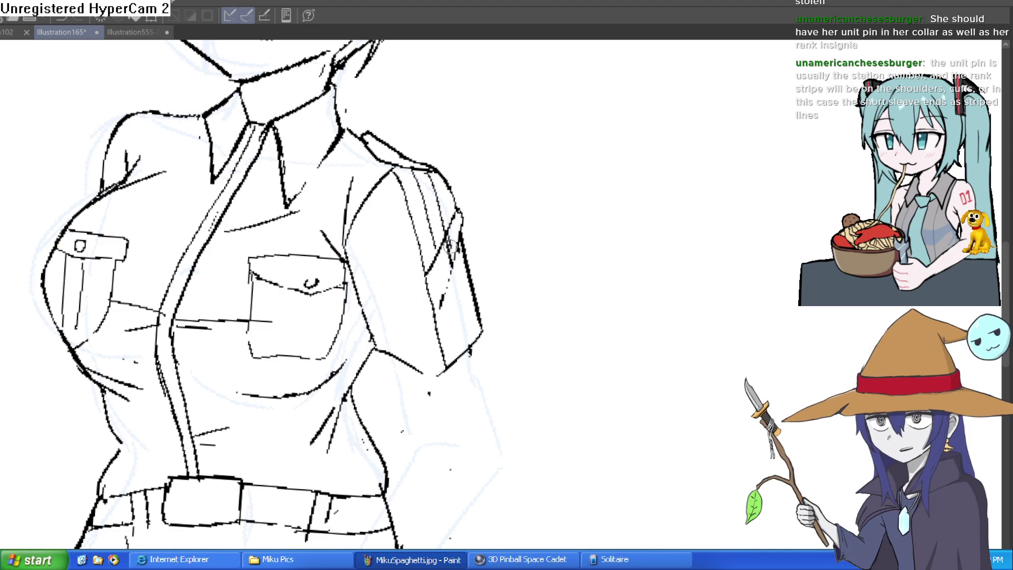
drag(433, 170, 453, 217)
drag(457, 258, 476, 351)
scroll(462, 291, up, 2)
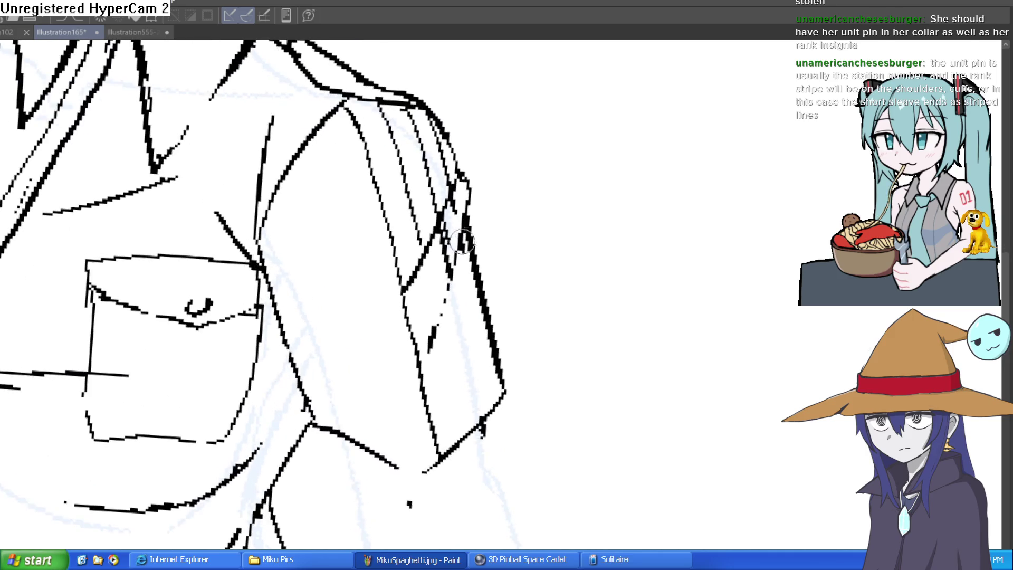
drag(451, 264, 485, 412)
drag(438, 201, 462, 248)
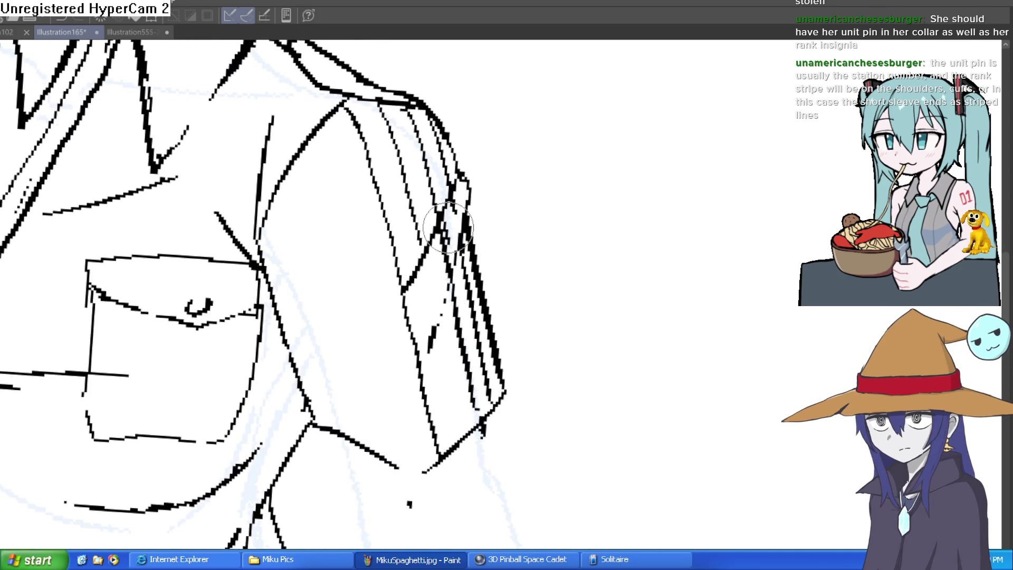
- Touch up beside the sleeve, zoom out to check the figure, and select the entire canvas
scroll(512, 129, down, 3)
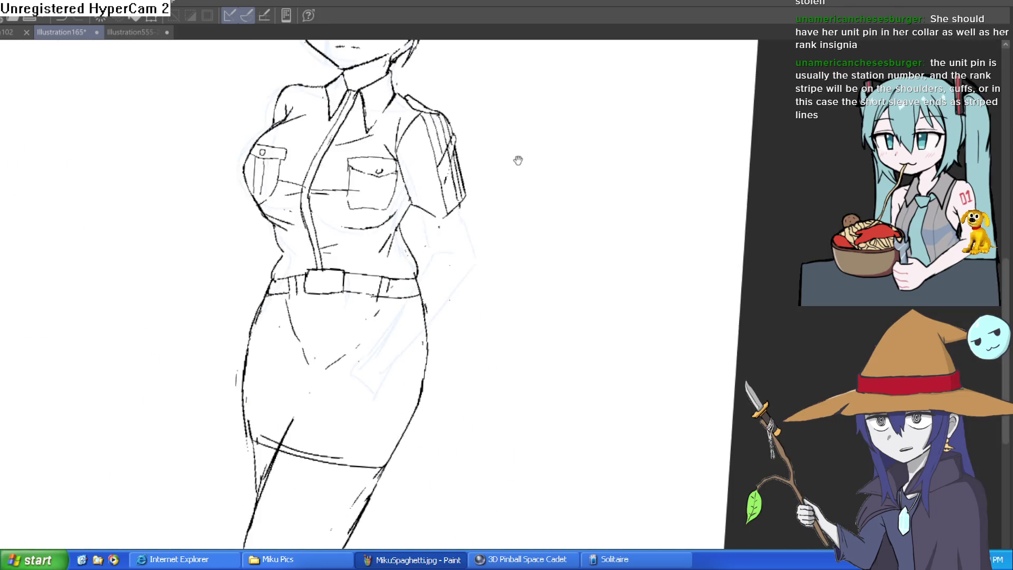
scroll(522, 159, up, 3)
scroll(493, 185, down, 3)
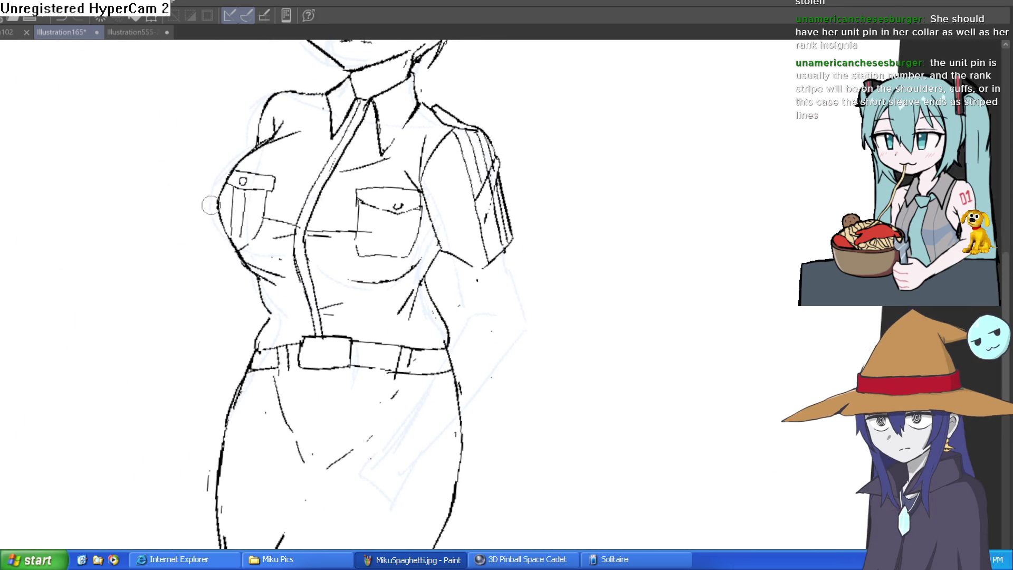
scroll(455, 182, up, 3)
drag(498, 191, 514, 264)
scroll(562, 312, down, 5)
scroll(620, 249, down, 3)
scroll(600, 165, up, 2)
scroll(567, 262, down, 2)
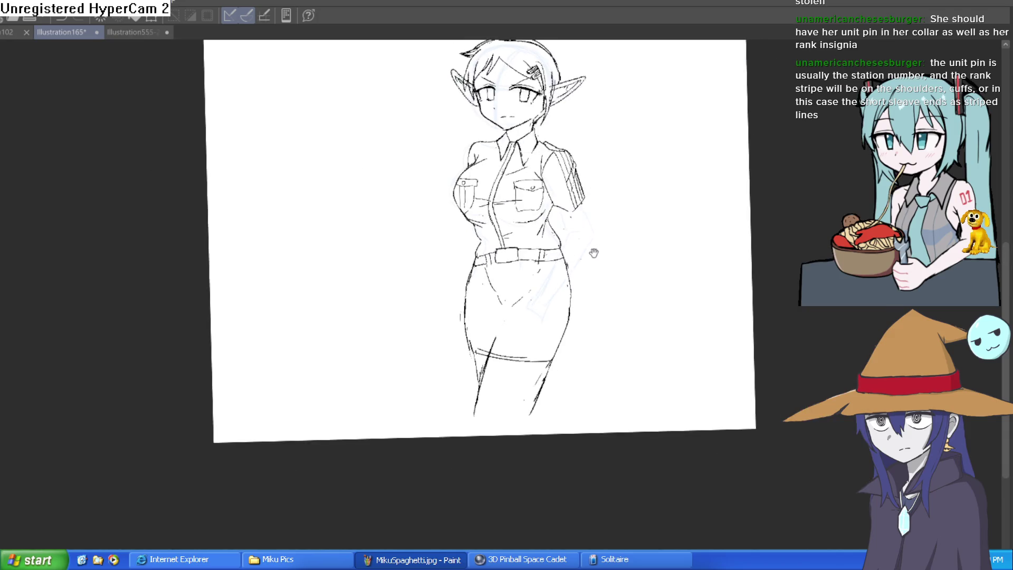
scroll(566, 232, up, 5)
drag(566, 232, 565, 244)
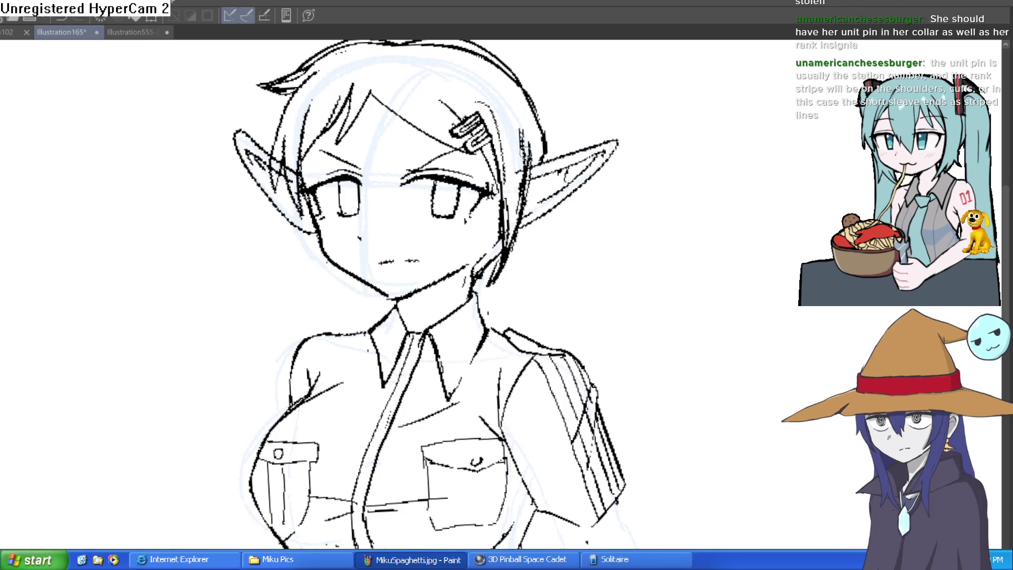
scroll(572, 130, down, 4)
scroll(581, 136, up, 3)
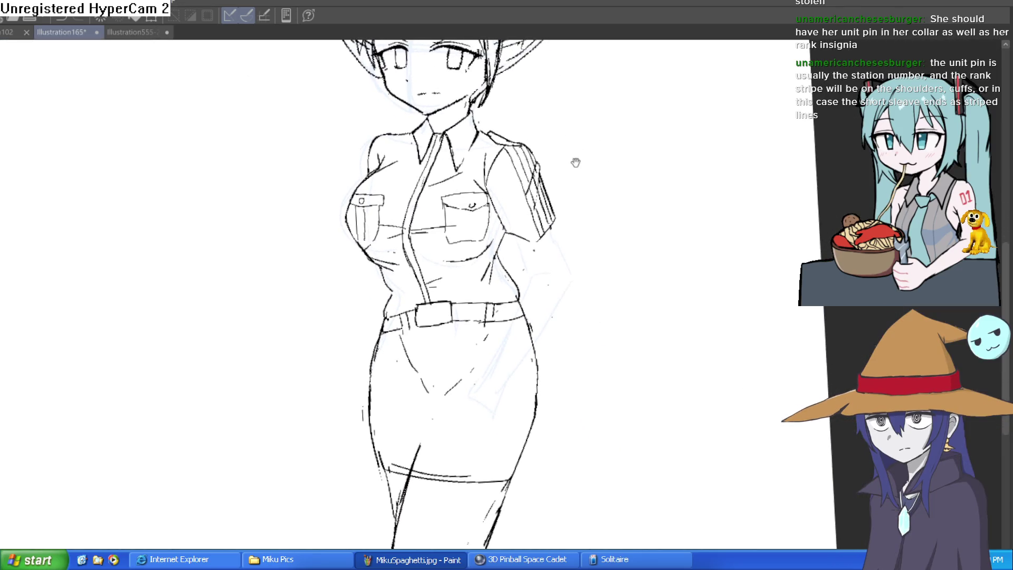
scroll(576, 190, down, 1)
scroll(764, 252, up, 1)
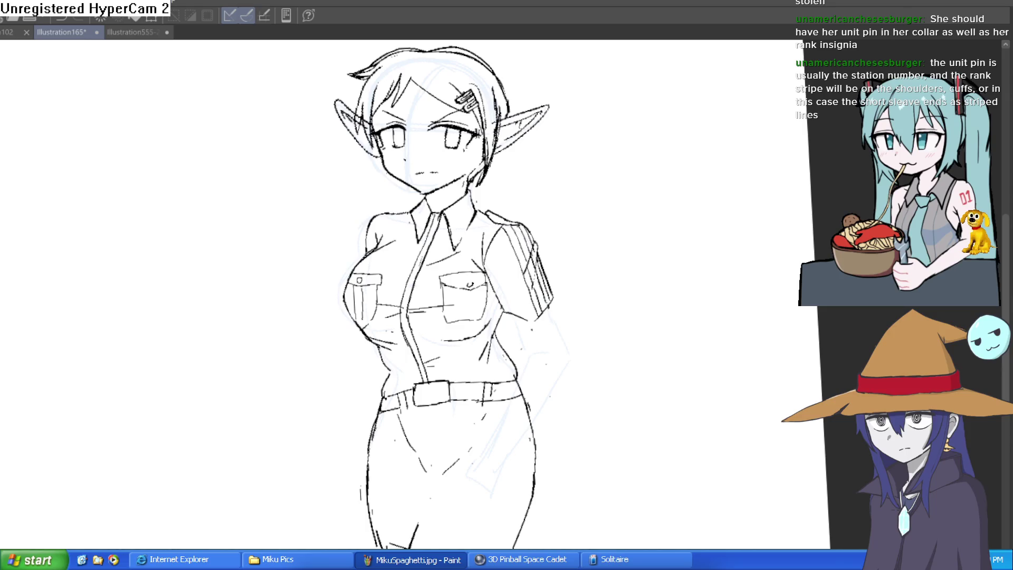
scroll(726, 402, down, 2)
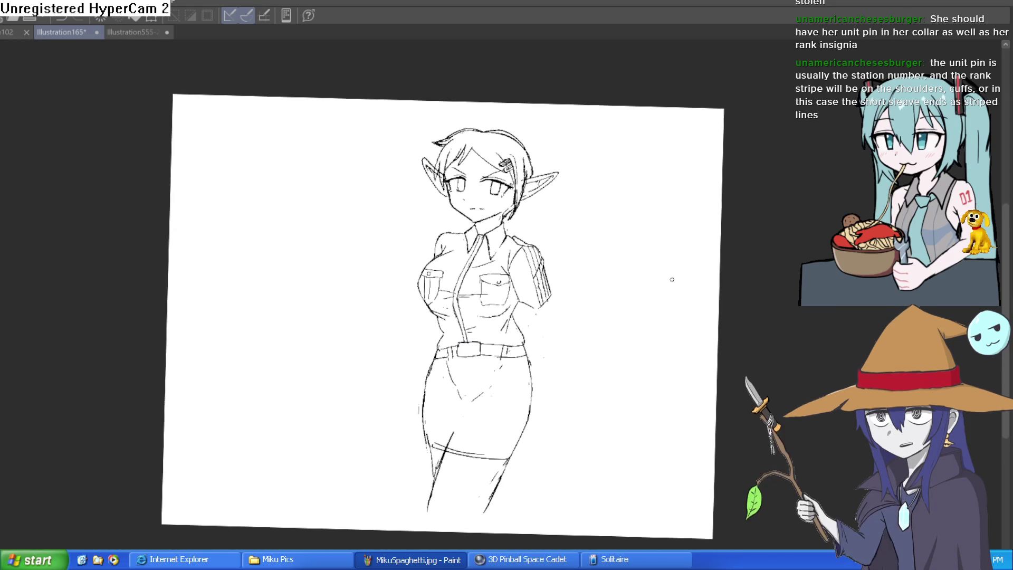
key(ctrl+a)
- In the character lineup document, paste the elf sketch and position it over Raven
click(130, 32)
scroll(652, 328, up, 1)
scroll(652, 328, down, 2)
key(ctrl+t)
drag(481, 361, 612, 453)
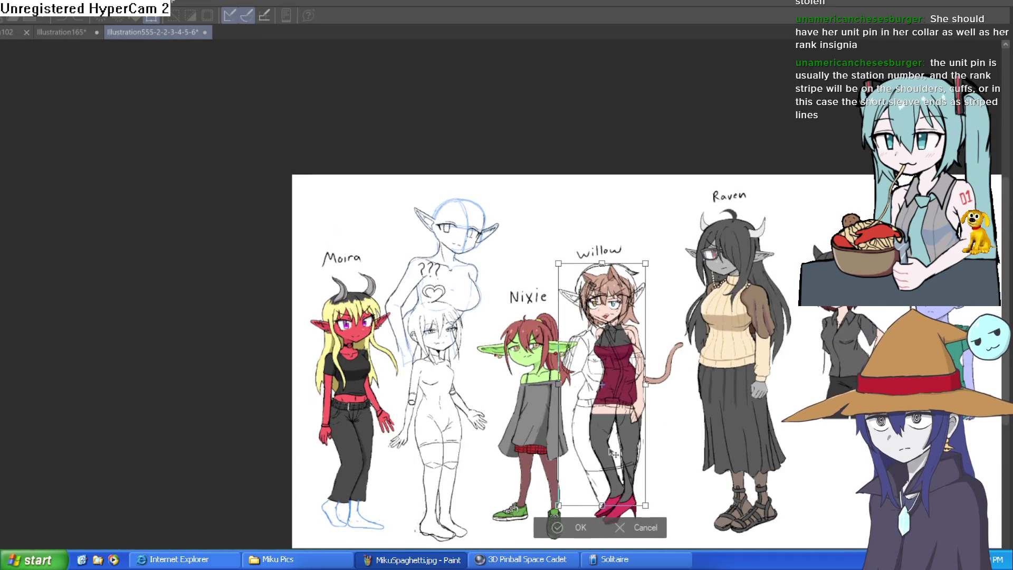
key(Return)
drag(726, 411, 607, 384)
key(ctrl+t)
mouse_move(484, 379)
mouse_down()
mouse_move(610, 369)
mouse_move(586, 369)
mouse_up()
key(h)
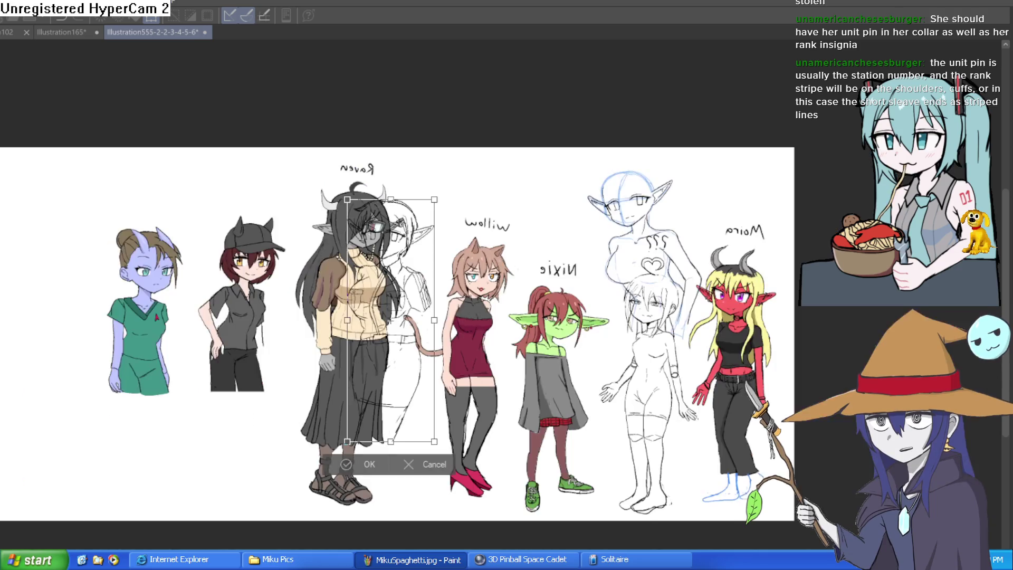
key(Return)
- Place the sketch beside the purple-skinned girl, end the transform, and return to Illustration165
click(465, 233)
alt+click(524, 249)
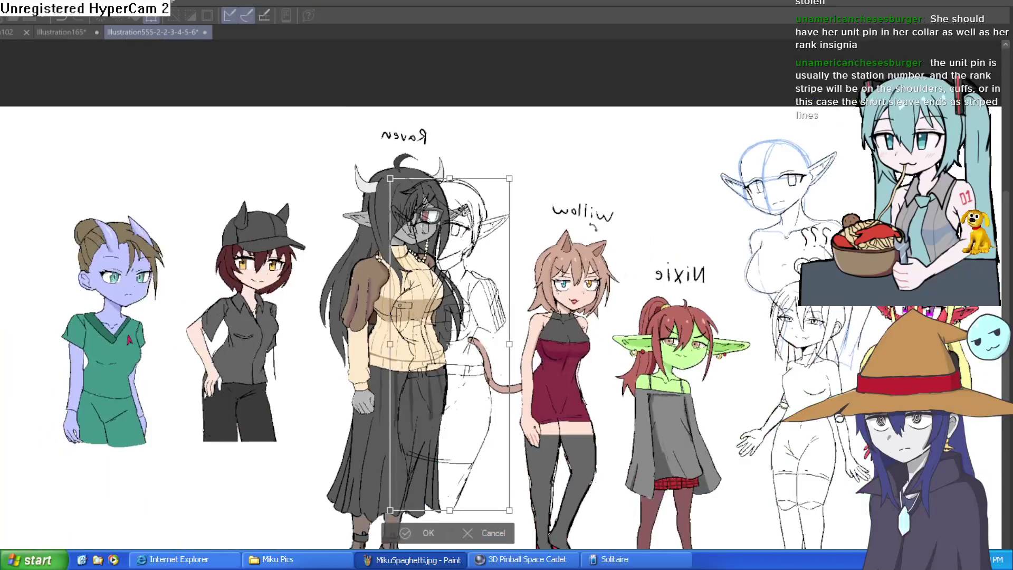
scroll(369, 317, up, 2)
ctrl+click(270, 326)
mouse_move(269, 326)
mouse_down()
mouse_move(164, 329)
mouse_move(280, 361)
mouse_move(186, 328)
mouse_up()
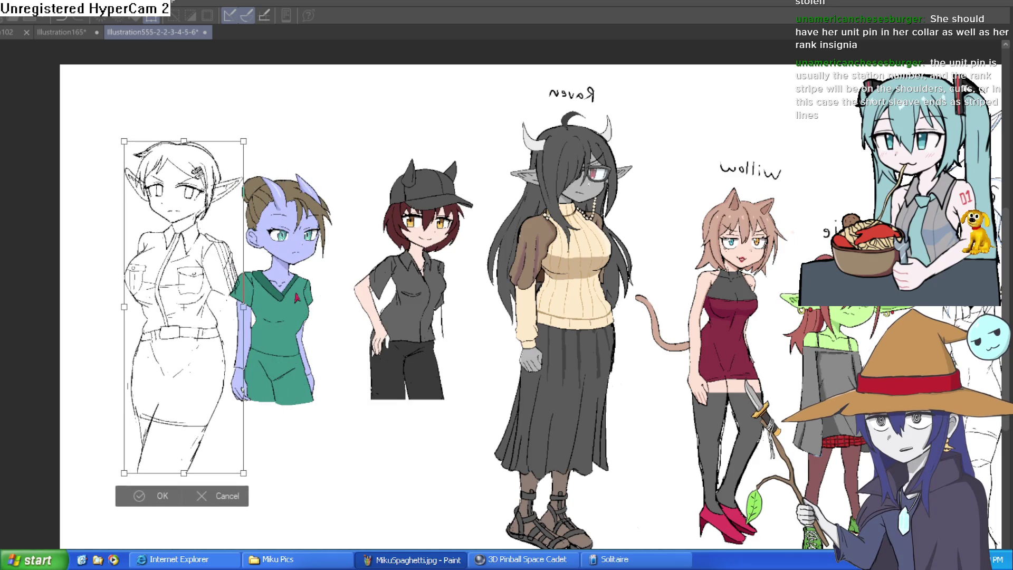
key(h)
drag(733, 431, 745, 379)
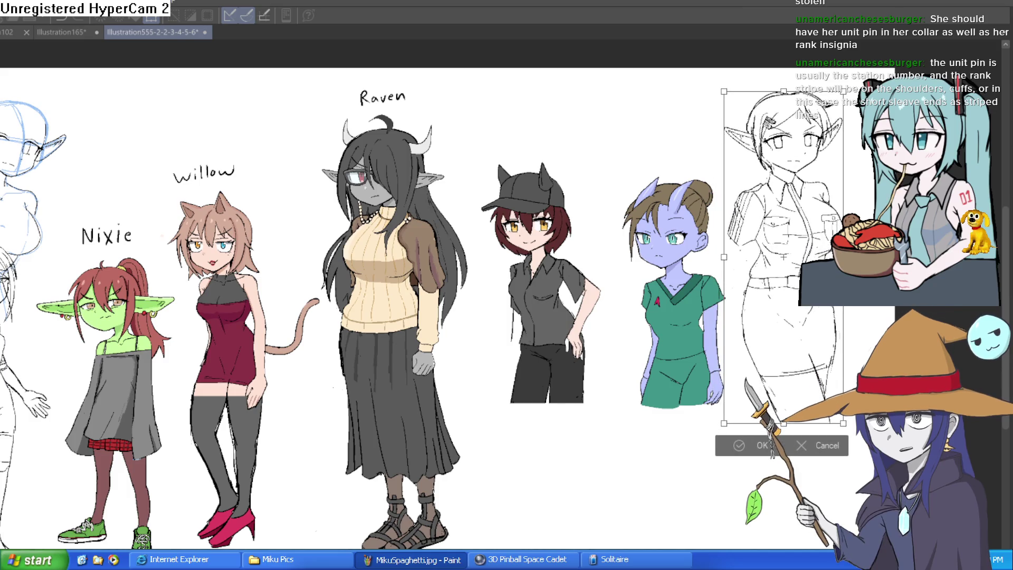
mouse_move(806, 298)
mouse_down()
mouse_move(656, 329)
mouse_move(390, 331)
mouse_move(516, 312)
mouse_move(803, 297)
mouse_up()
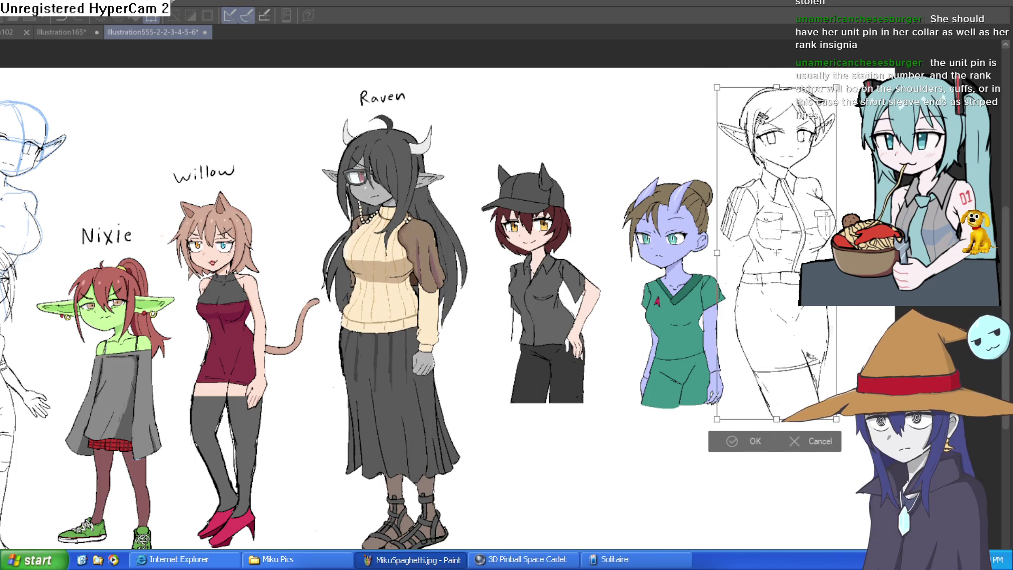
key(Escape)
click(71, 33)
drag(636, 253, 628, 234)
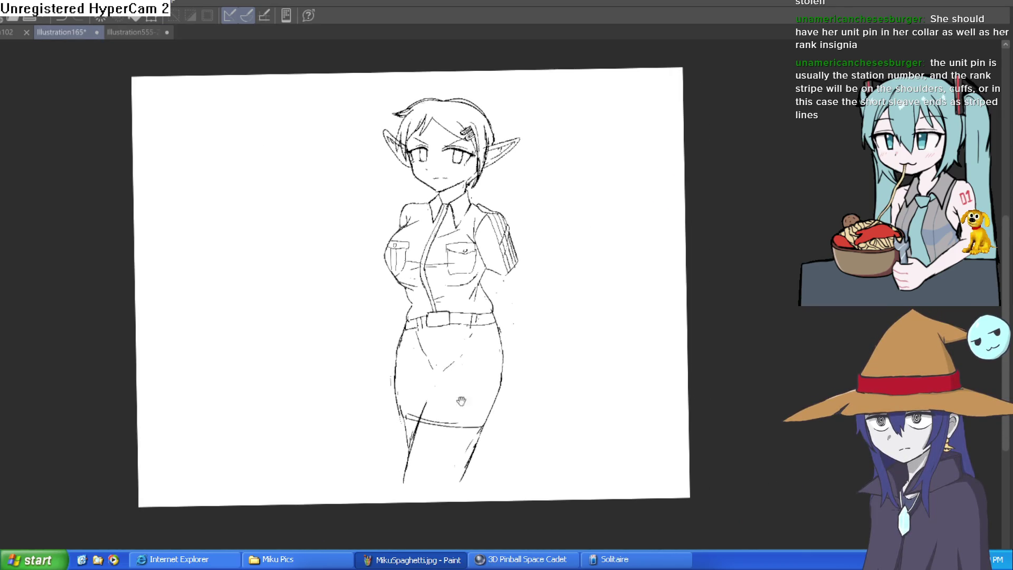
drag(503, 374, 492, 372)
scroll(451, 331, up, 3)
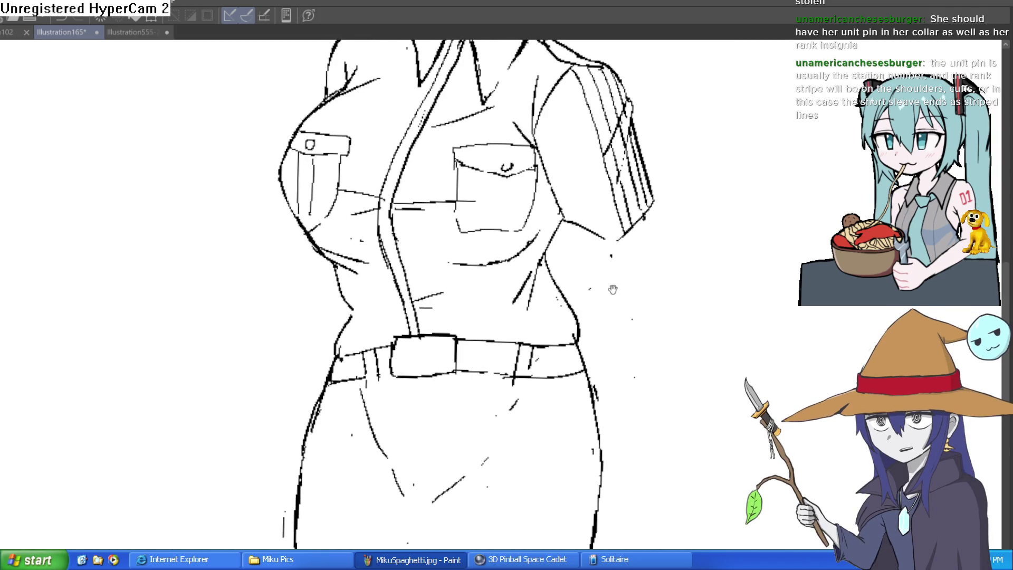
scroll(602, 293, down, 1)
drag(604, 305, 591, 319)
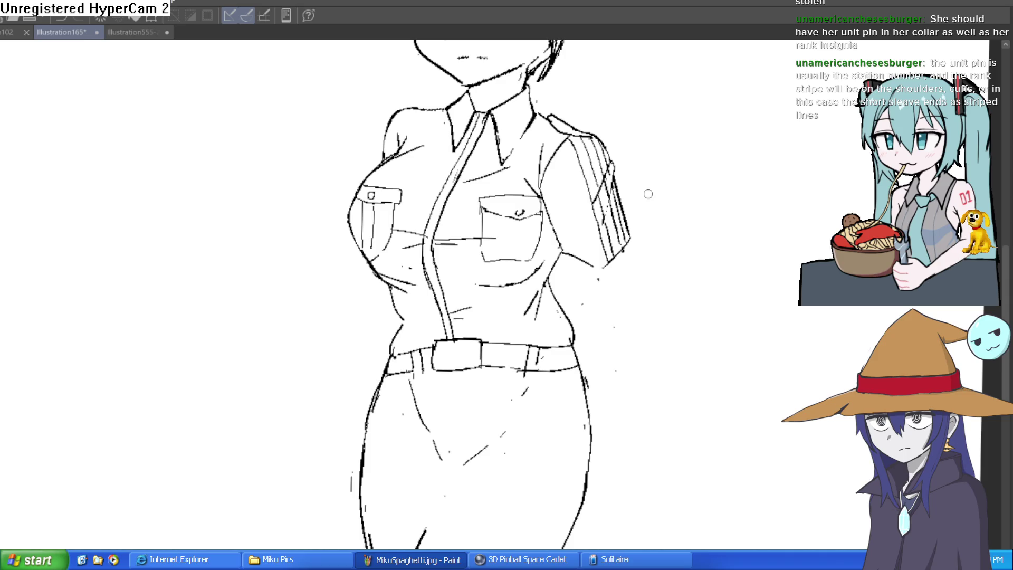
scroll(648, 194, down, 5)
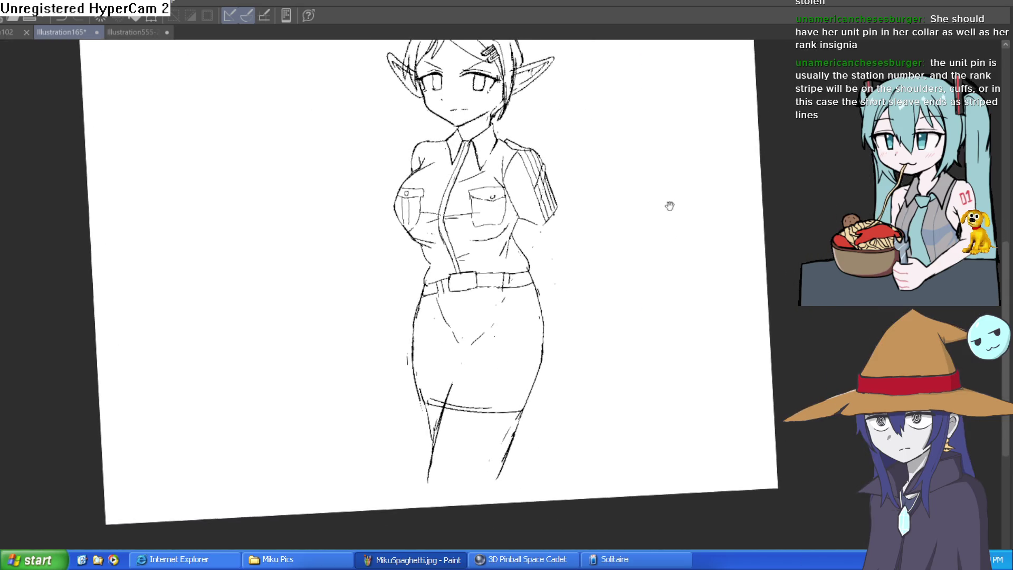
drag(669, 204, 675, 213)
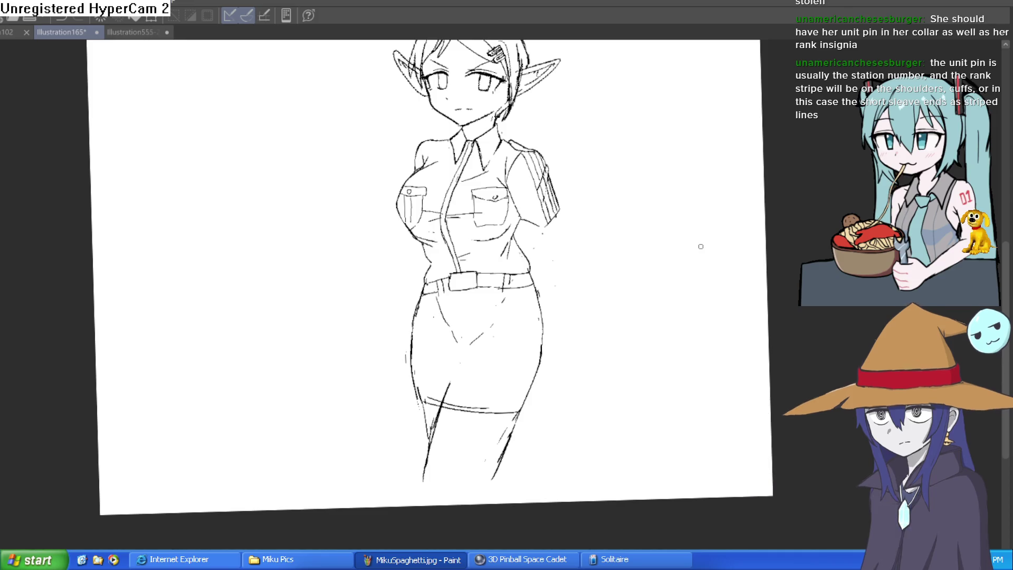
- Extend both leg lines down to the page's bottom edge, undoing the misplaced strokes
scroll(536, 423, up, 2)
drag(536, 412, 541, 493)
scroll(433, 411, down, 3)
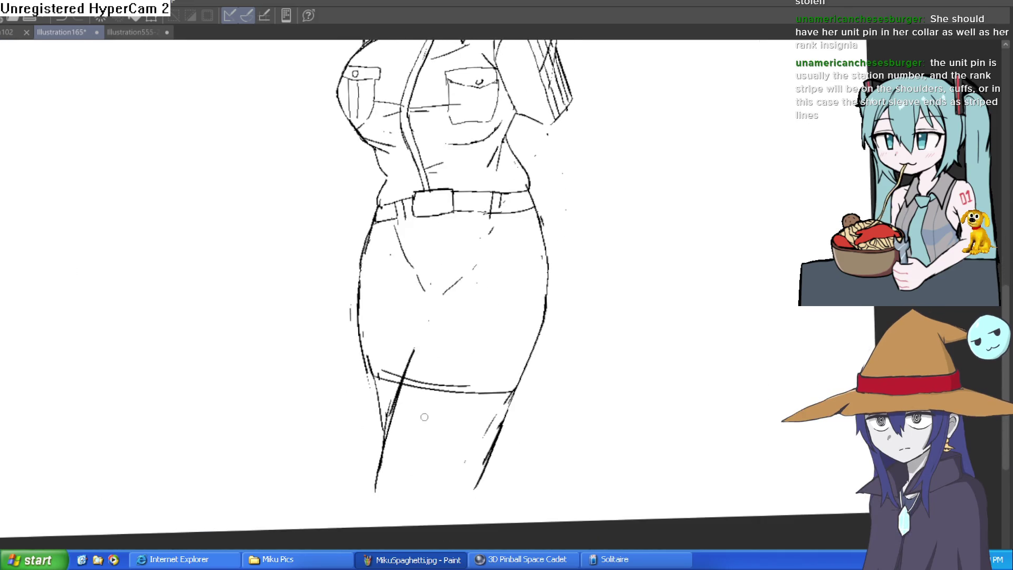
drag(381, 467, 372, 526)
mouse_move(483, 474)
mouse_down()
mouse_move(472, 525)
mouse_move(470, 486)
mouse_up()
key(ctrl+z)
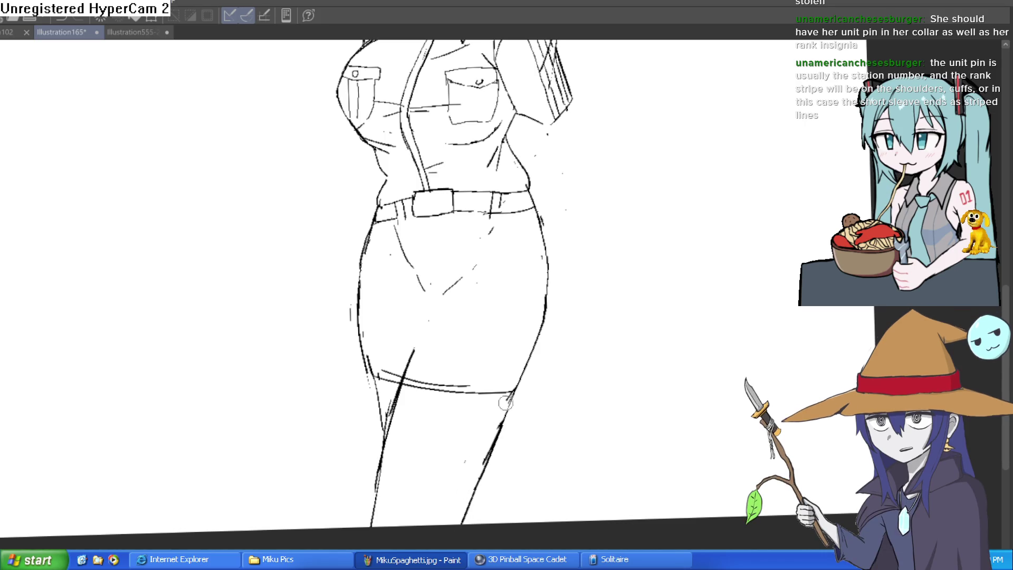
key(ctrl+z)
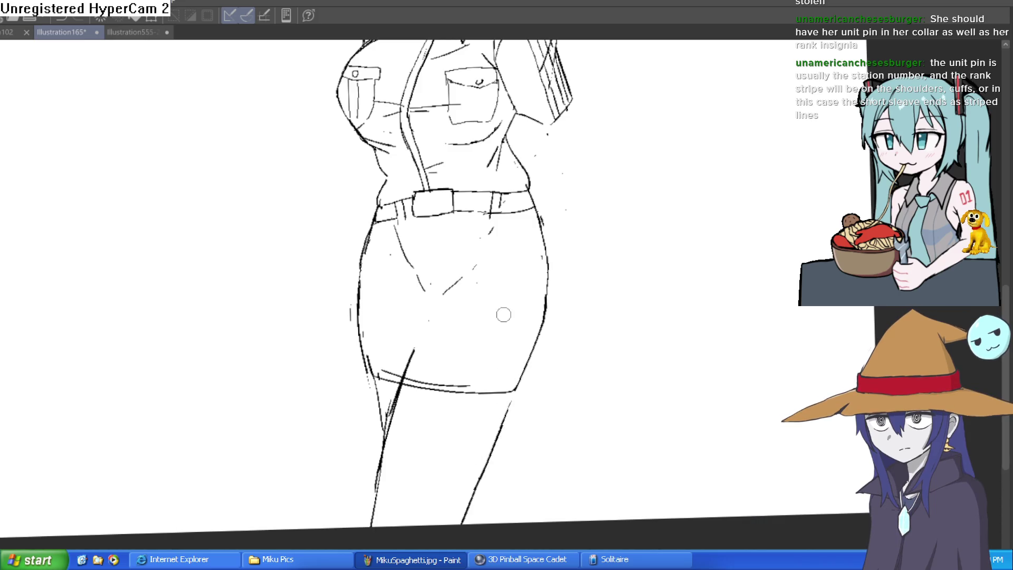
- Draw a long diagonal fold and short fold strokes across the skirt
scroll(606, 217, up, 3)
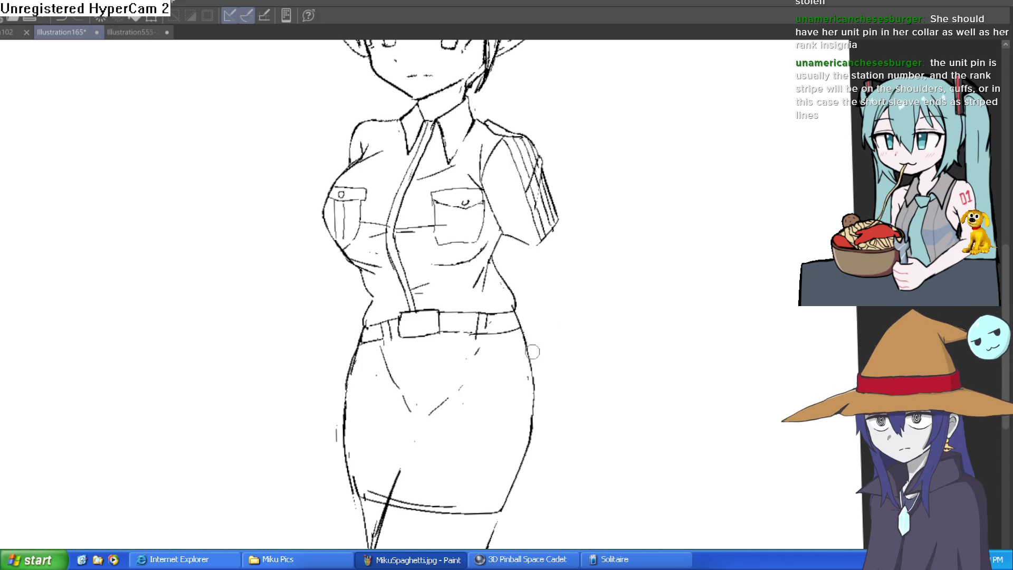
scroll(583, 331, down, 2)
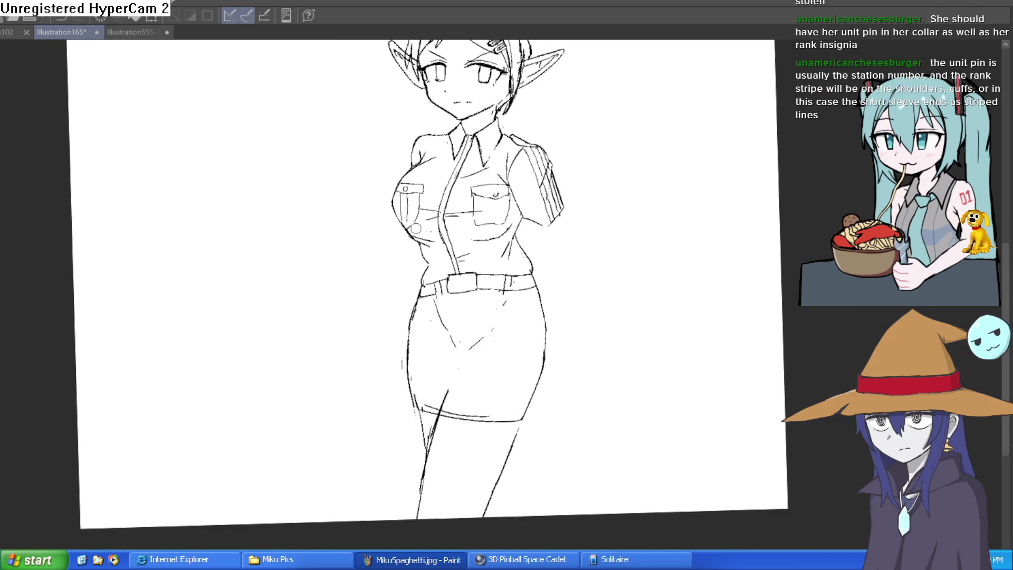
click(470, 366)
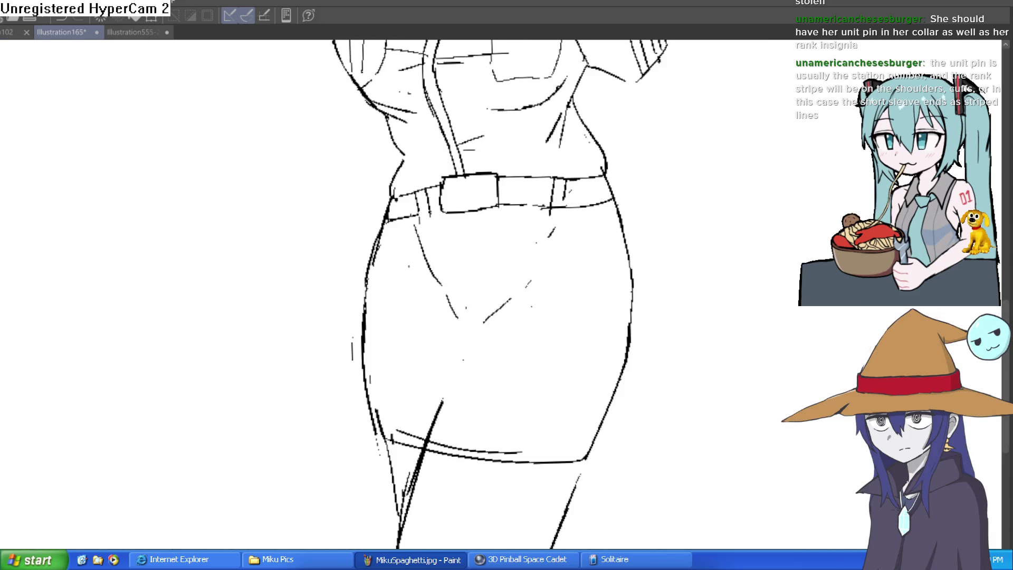
mouse_move(442, 405)
mouse_down()
mouse_move(515, 295)
mouse_move(586, 235)
mouse_move(522, 277)
mouse_up()
mouse_move(674, 227)
mouse_down()
mouse_move(651, 227)
mouse_move(668, 258)
mouse_up()
scroll(668, 258, down, 3)
drag(622, 362, 603, 394)
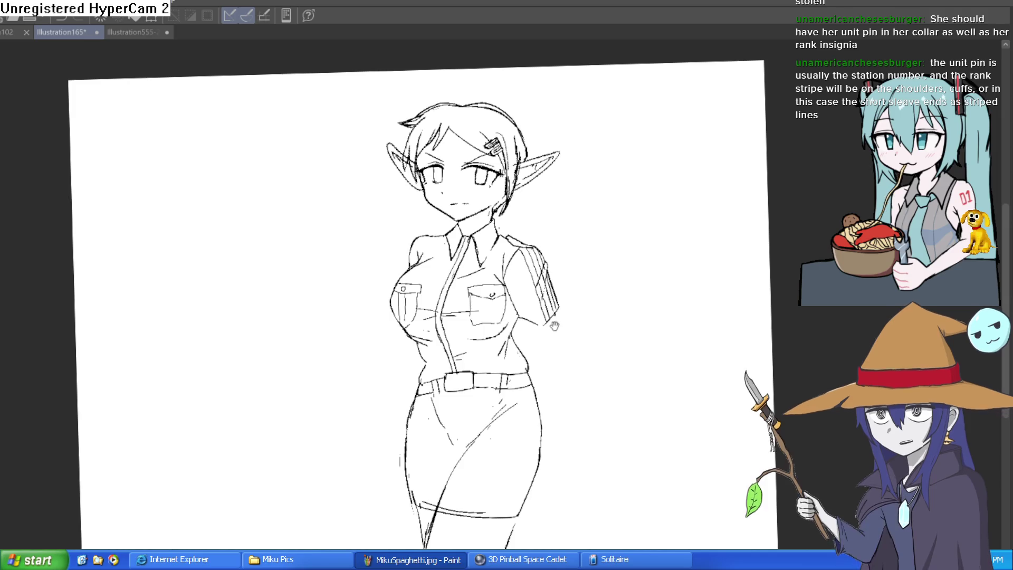
- Draw the inner rectangle of the belt buckle
scroll(580, 338, up, 3)
mouse_move(563, 323)
mouse_down()
mouse_move(559, 290)
mouse_move(547, 309)
mouse_move(623, 243)
mouse_up()
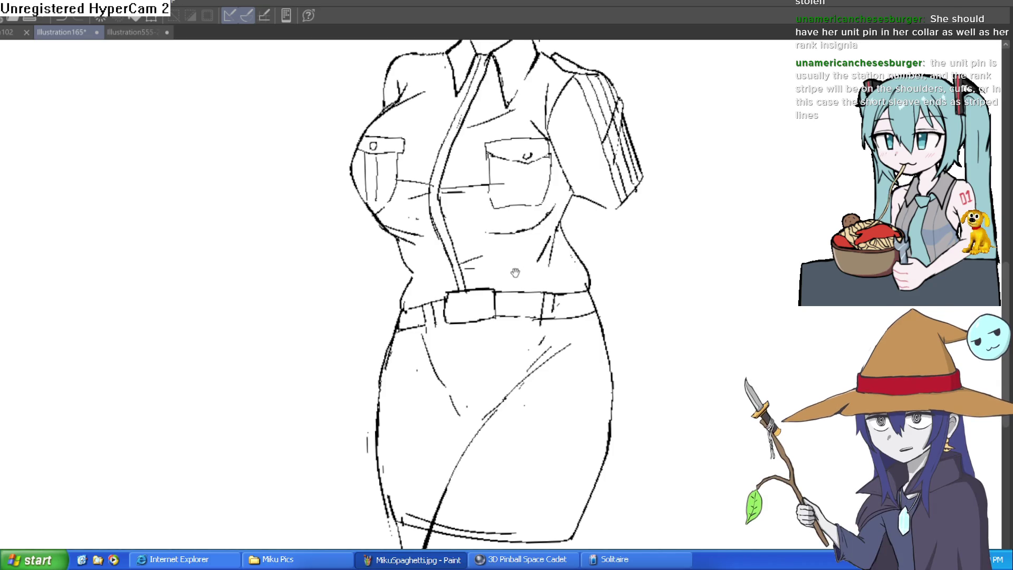
click(487, 298)
mouse_move(497, 285)
mouse_down()
mouse_move(499, 328)
mouse_move(414, 334)
mouse_move(449, 288)
mouse_move(496, 285)
mouse_move(432, 277)
mouse_move(495, 273)
mouse_move(501, 290)
mouse_move(425, 311)
mouse_move(426, 297)
mouse_up()
- Undo the bold buckle mark and ink small holes along the belt strap
key(ctrl+z)
drag(600, 296, 522, 306)
drag(656, 291, 656, 308)
scroll(681, 325, down, 3)
drag(723, 401, 713, 335)
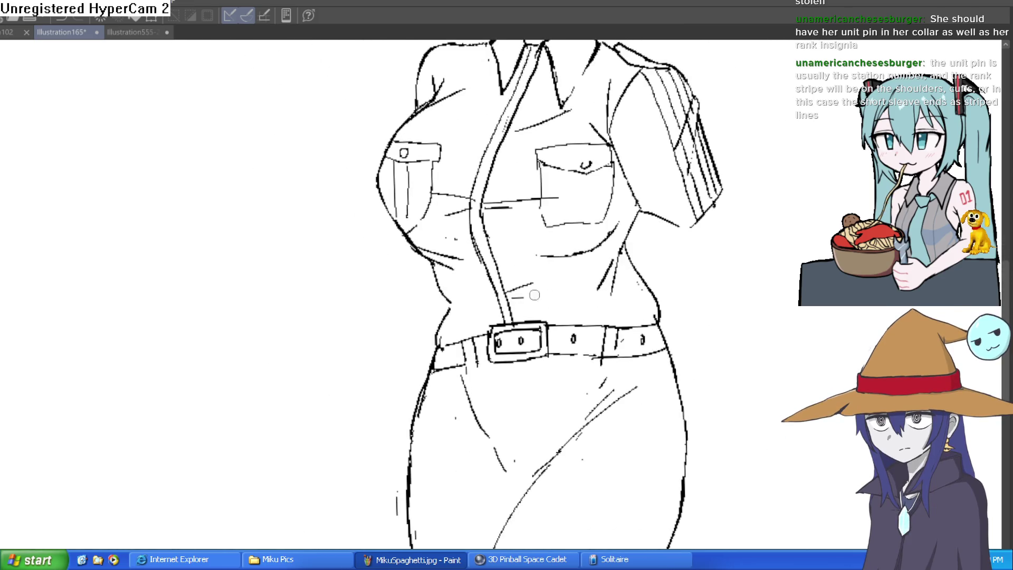
scroll(675, 321, down, 4)
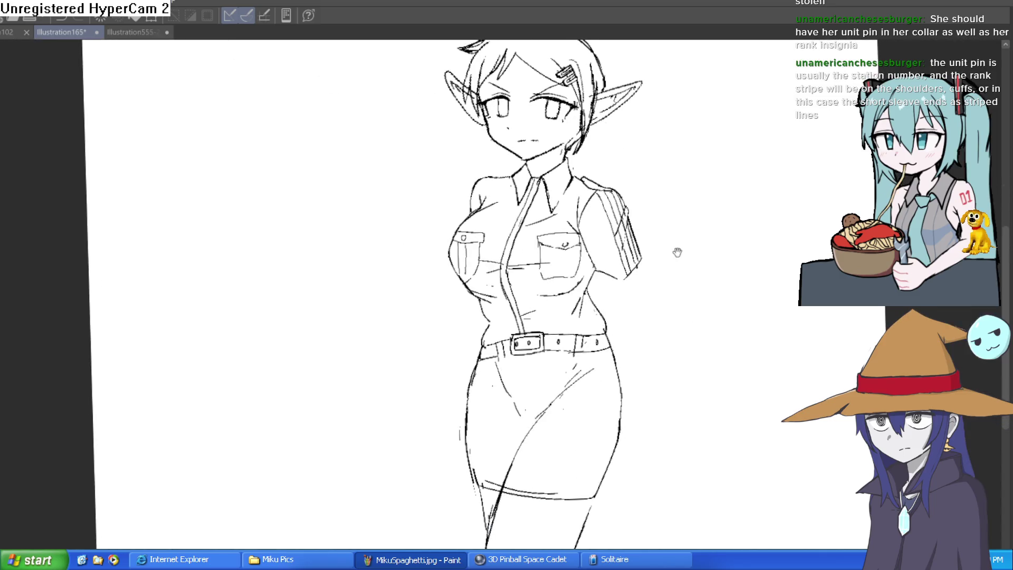
scroll(667, 311, down, 3)
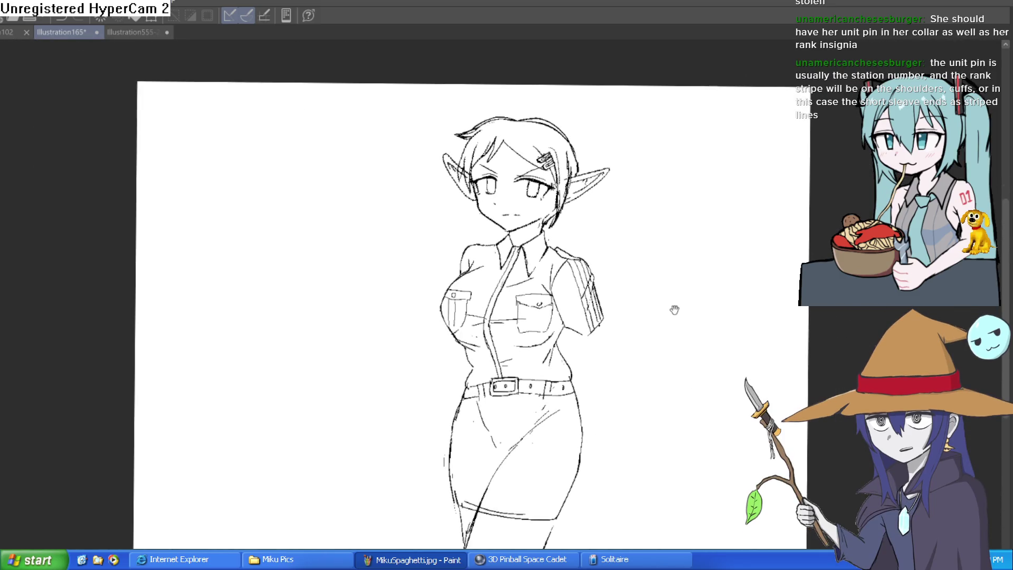
- Straighten the tilted canvas and draw a short vertical line inside the chest pocket
mouse_move(675, 297)
mouse_down()
mouse_move(667, 280)
mouse_move(662, 306)
mouse_up()
drag(599, 311, 592, 304)
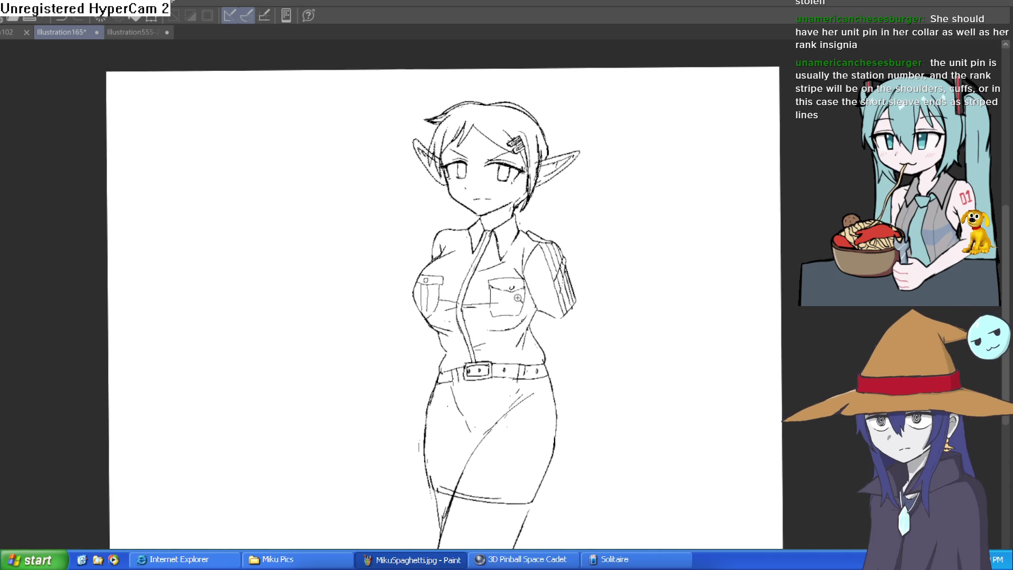
click(518, 297)
drag(442, 275, 438, 305)
scroll(446, 302, down, 2)
scroll(730, 357, down, 2)
mouse_move(632, 414)
mouse_down()
mouse_move(629, 300)
mouse_move(590, 266)
mouse_move(590, 318)
mouse_up()
scroll(629, 301, down, 2)
- Ink the right arm's contour below the sleeve and extend it past the waist beside the hip
mouse_move(551, 257)
mouse_down()
mouse_move(565, 325)
mouse_move(544, 410)
mouse_up()
drag(590, 317, 560, 430)
key(ctrl+z)
key(ctrl+z)
key(ctrl+z)
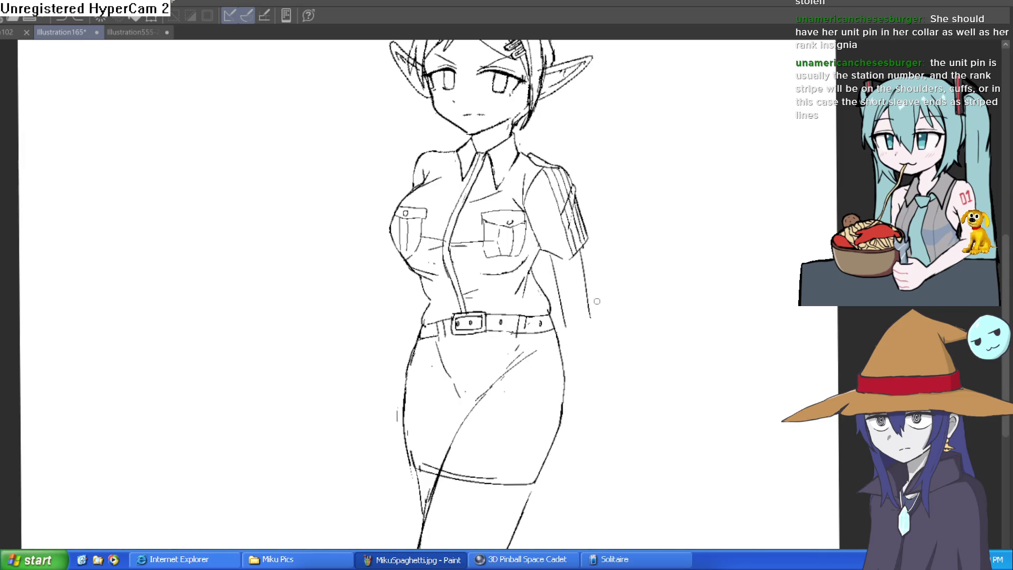
scroll(571, 246, up, 2)
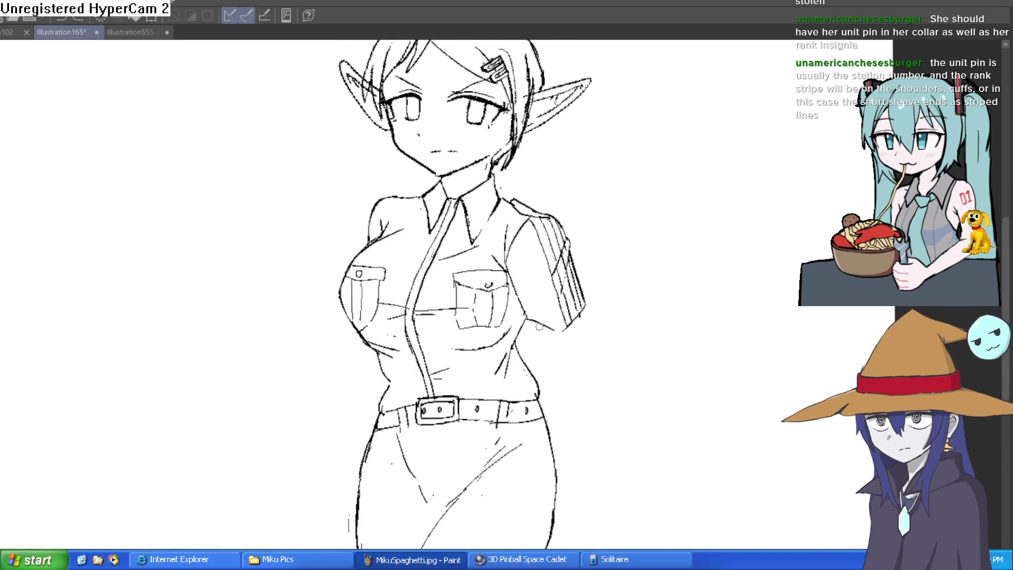
drag(540, 323, 548, 349)
key(ctrl+z)
drag(579, 313, 584, 331)
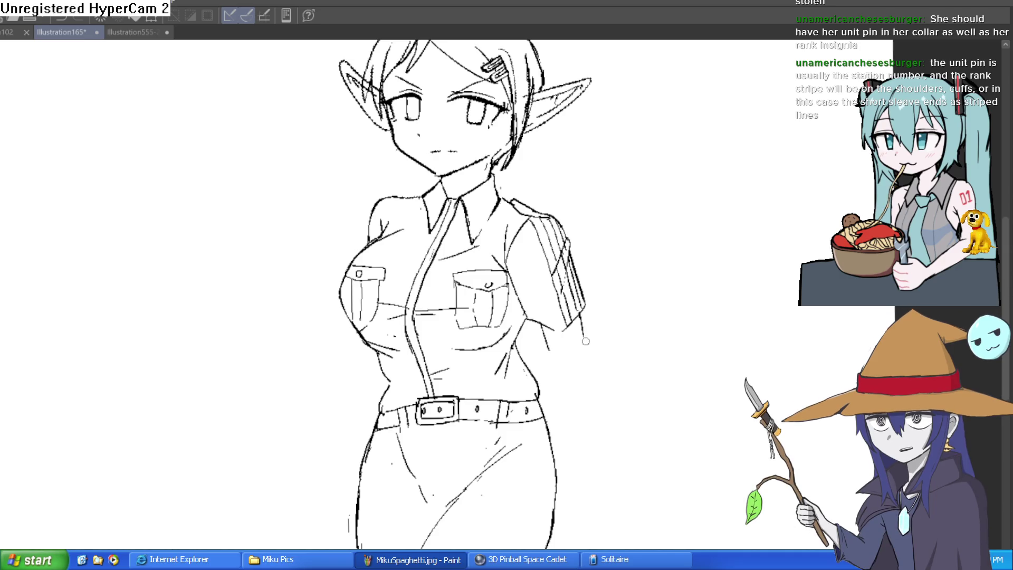
drag(601, 366, 586, 306)
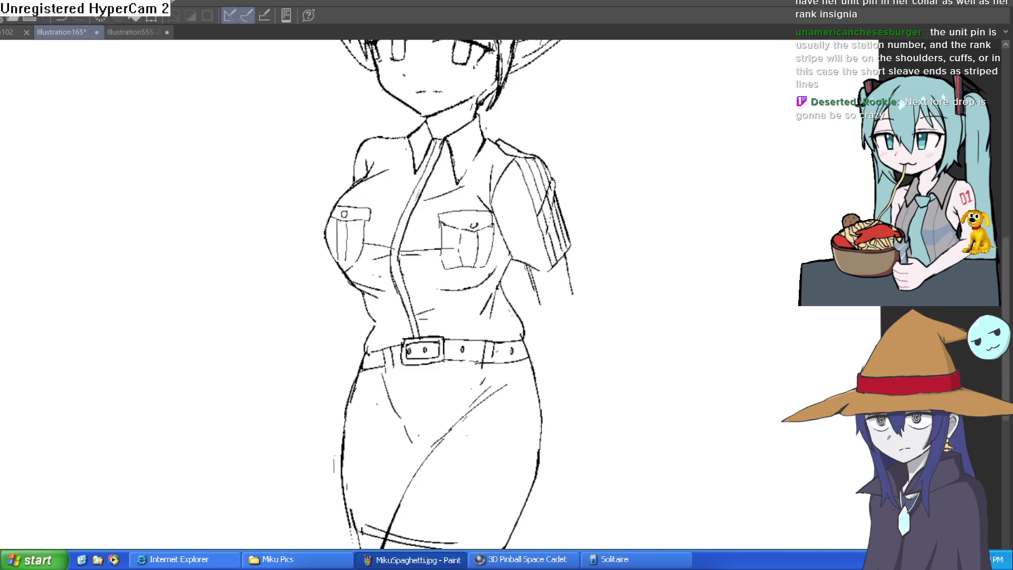
drag(538, 309, 536, 386)
drag(571, 341, 556, 439)
drag(604, 380, 586, 245)
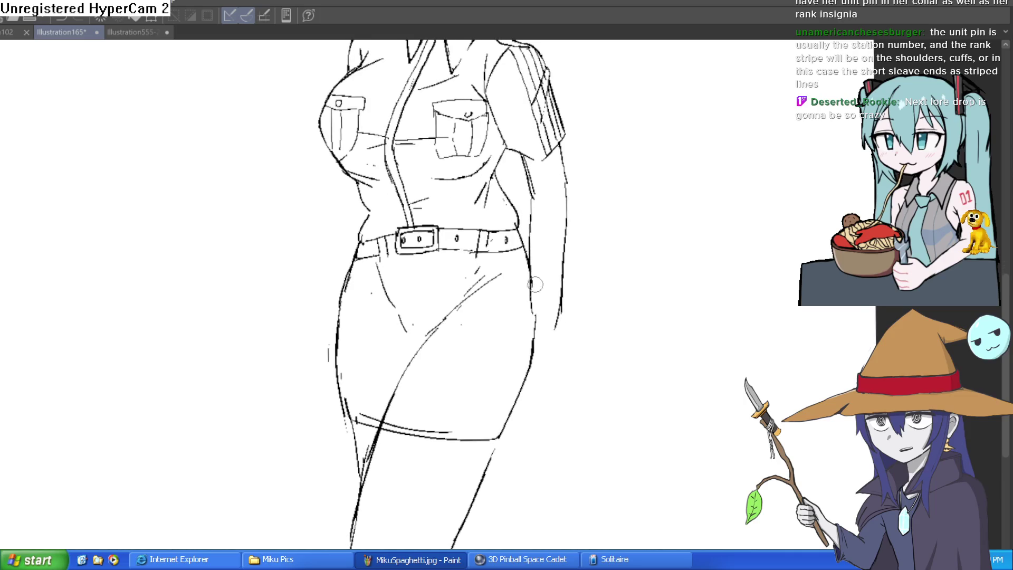
- Ink the arm contour down beside the skirt to an angled end below the hip
scroll(554, 183, up, 3)
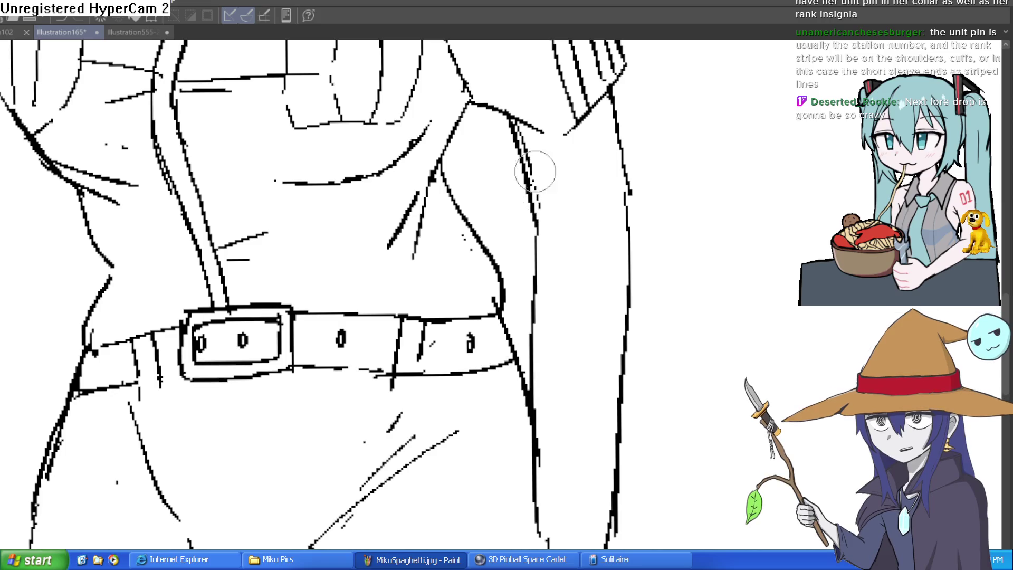
scroll(596, 201, down, 3)
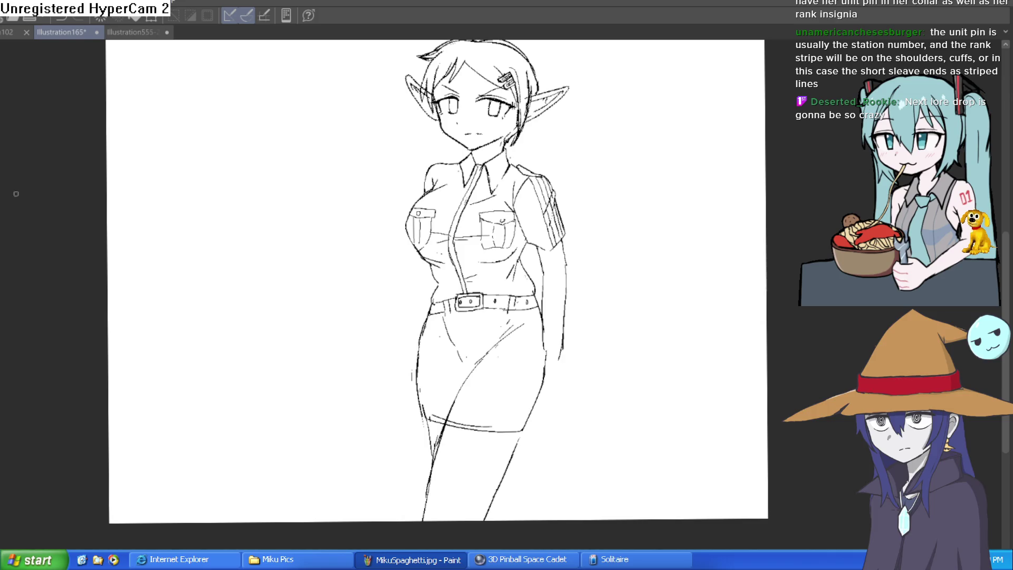
scroll(599, 287, up, 3)
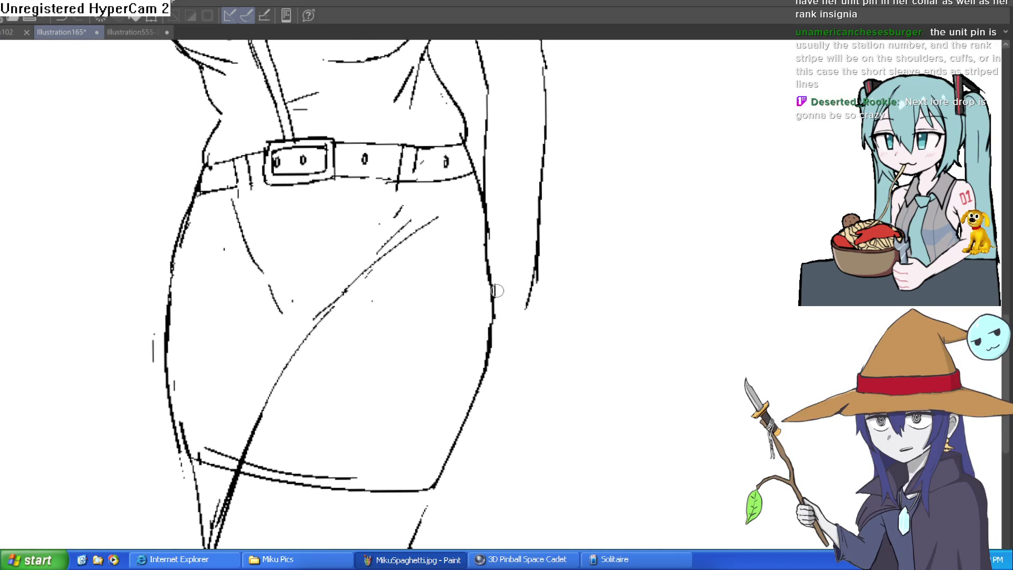
drag(493, 316, 485, 190)
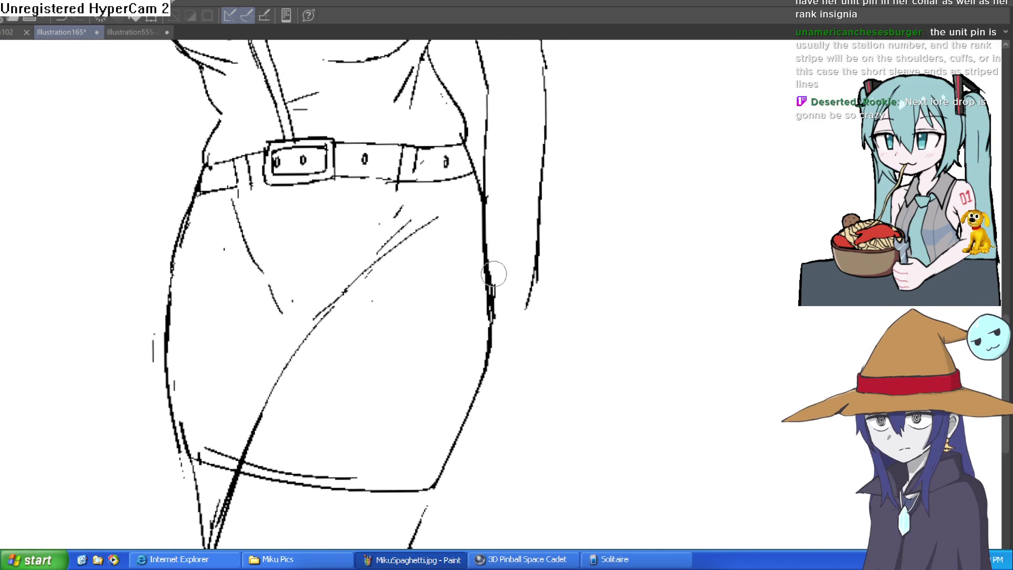
key(ctrl+z)
key(ctrl+z)
drag(538, 217, 543, 297)
drag(491, 278, 479, 325)
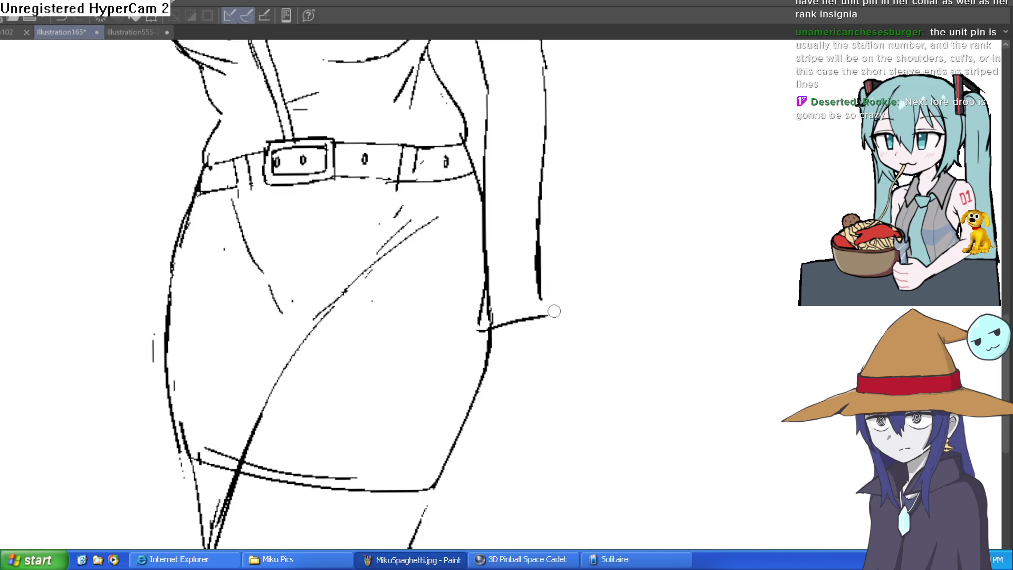
mouse_move(544, 293)
mouse_down()
mouse_move(556, 354)
mouse_move(475, 355)
mouse_move(491, 272)
mouse_move(469, 355)
mouse_move(554, 343)
mouse_up()
key(ctrl+z)
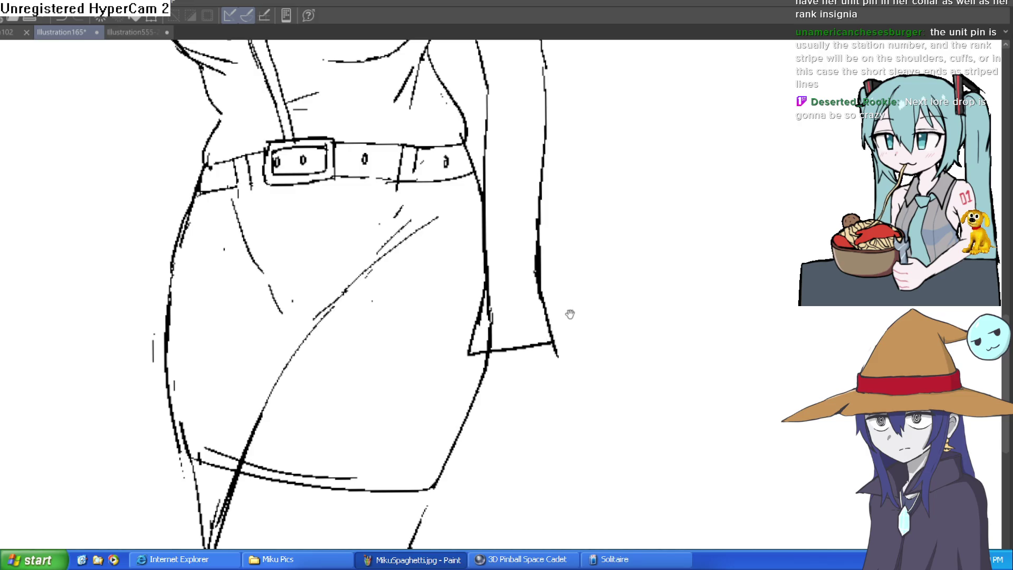
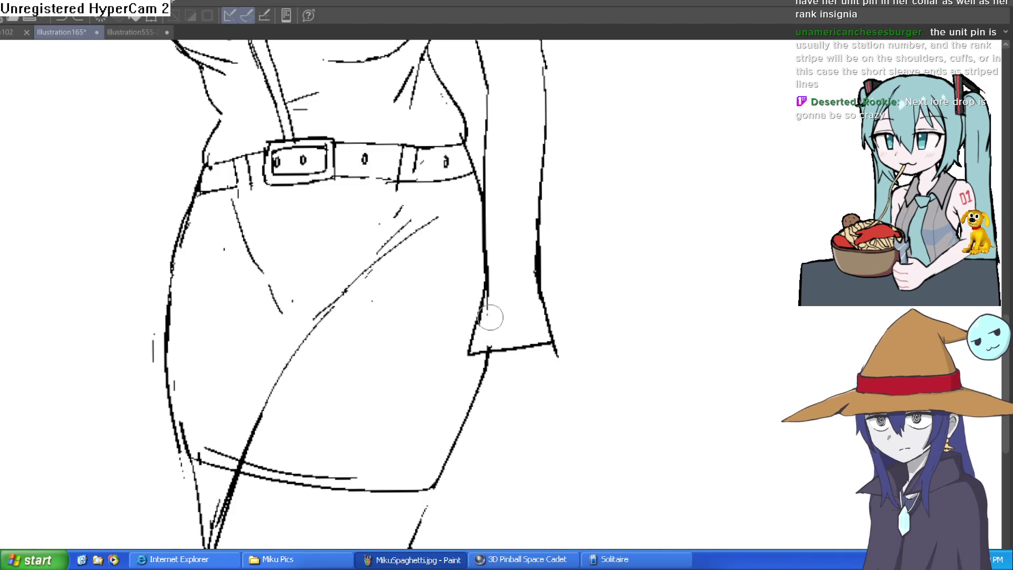
- Extend the sleeve cuff line and ink the forearm lines down toward the wrist
scroll(612, 348, down, 3)
mouse_move(613, 357)
mouse_down()
mouse_move(597, 397)
mouse_move(569, 401)
mouse_up()
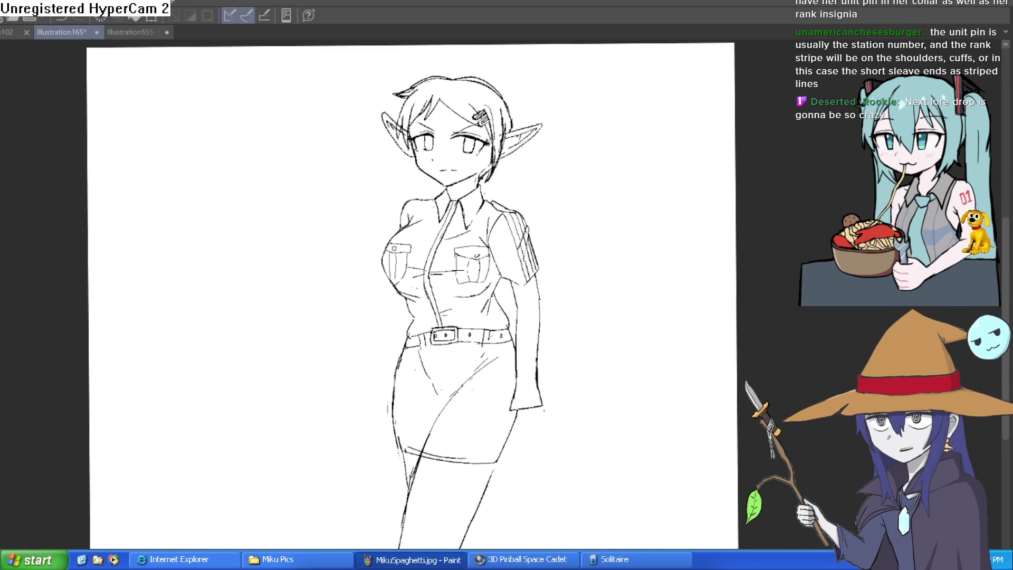
scroll(543, 430, up, 3)
drag(514, 352, 527, 398)
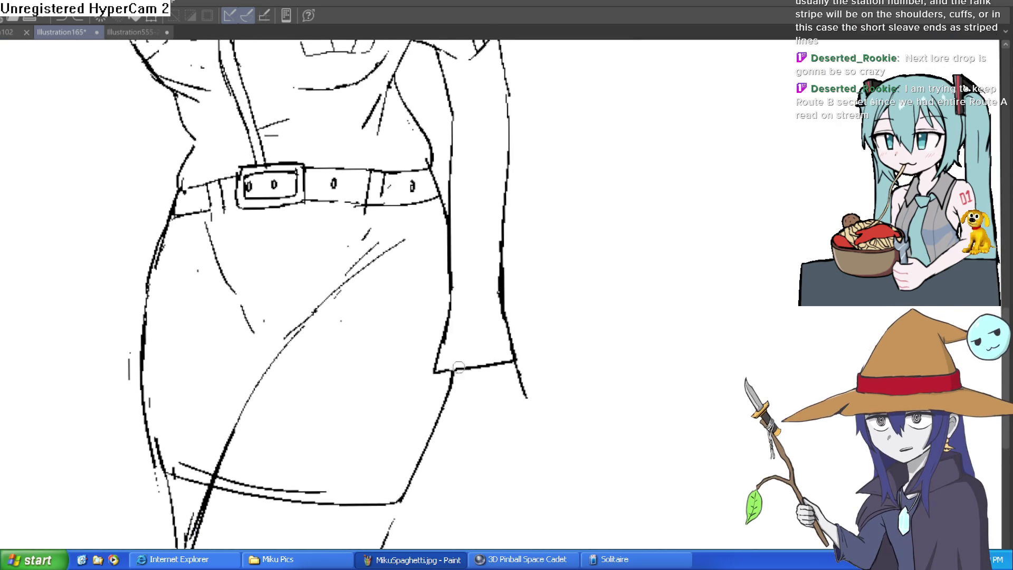
drag(446, 333, 458, 355)
drag(520, 407, 507, 466)
mouse_move(504, 385)
mouse_down()
mouse_move(491, 482)
mouse_move(499, 478)
mouse_up()
- Check the torso zoomed out, then draw a thin line across the wrist
key(ctrl+minus)
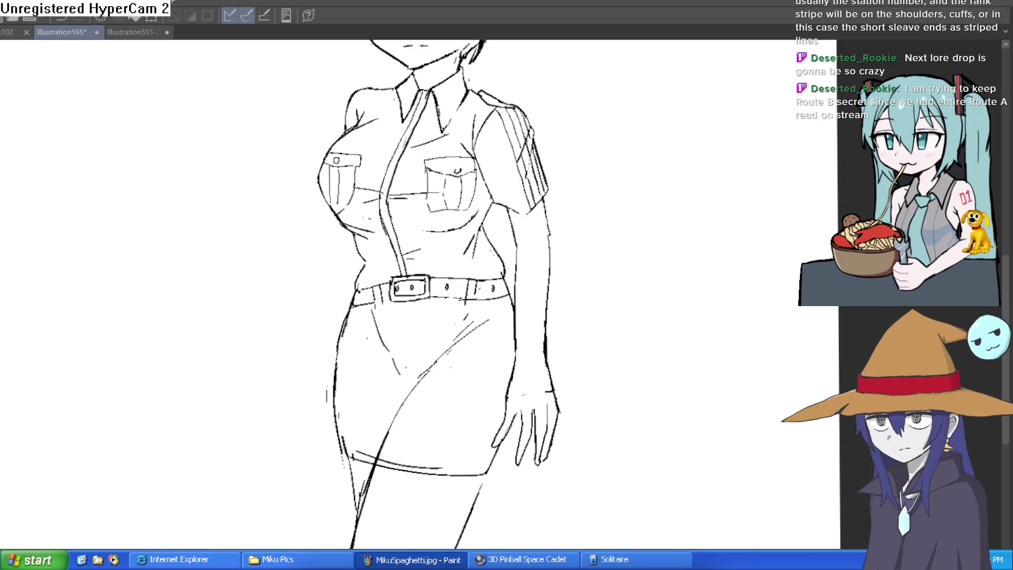
scroll(572, 420, down, 3)
scroll(550, 313, up, 3)
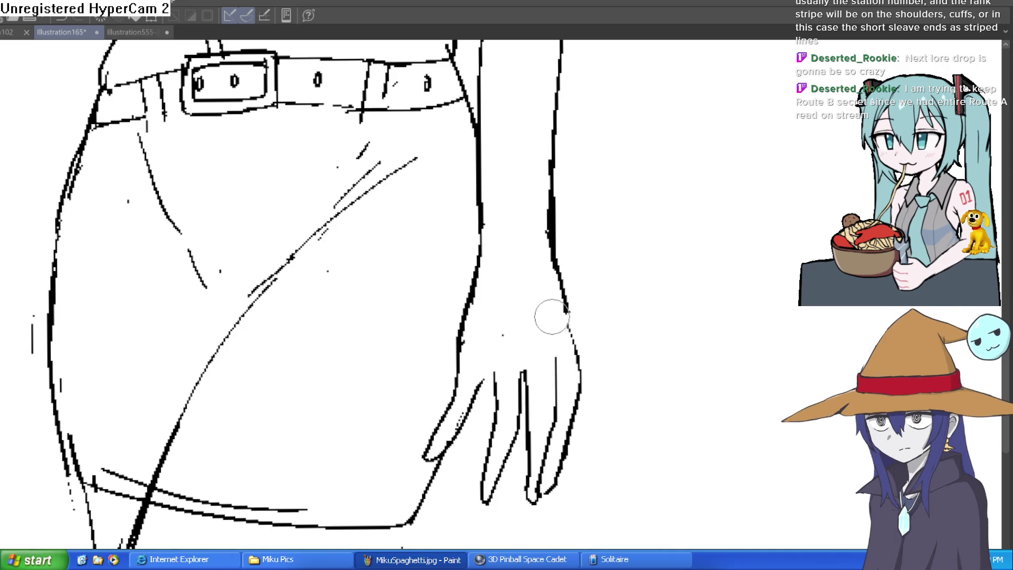
scroll(604, 362, down, 5)
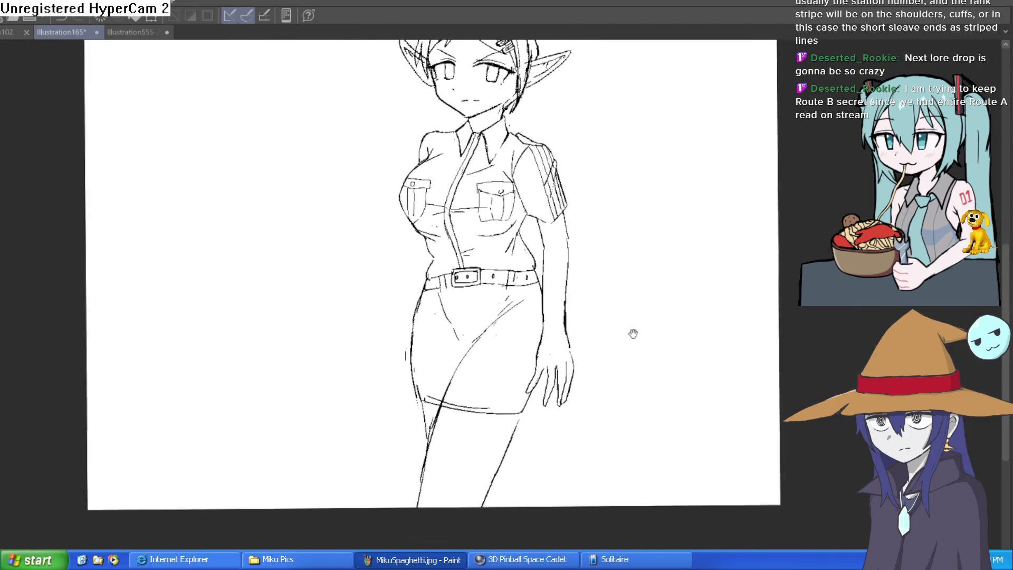
scroll(572, 301, up, 3)
mouse_move(538, 300)
mouse_down()
mouse_move(457, 308)
mouse_move(422, 446)
mouse_move(554, 468)
mouse_move(545, 296)
mouse_up()
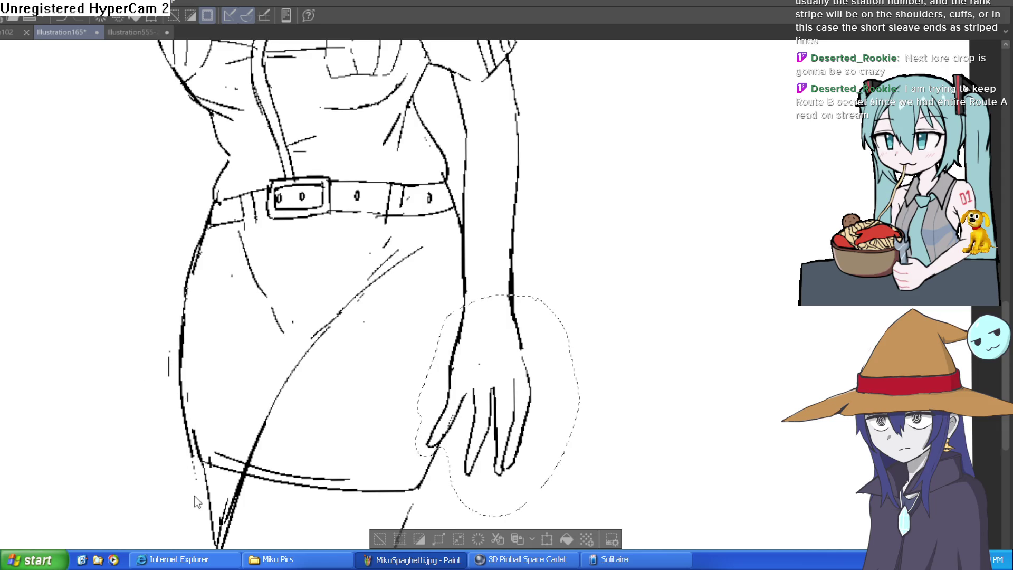
- Rotate the lassoed hand toward the lower right, commit the transform and deselect
key(ctrl+t)
key(Return)
mouse_move(570, 464)
mouse_down()
mouse_move(523, 419)
mouse_move(496, 433)
mouse_move(502, 426)
mouse_up()
key(ctrl+t)
click(425, 542)
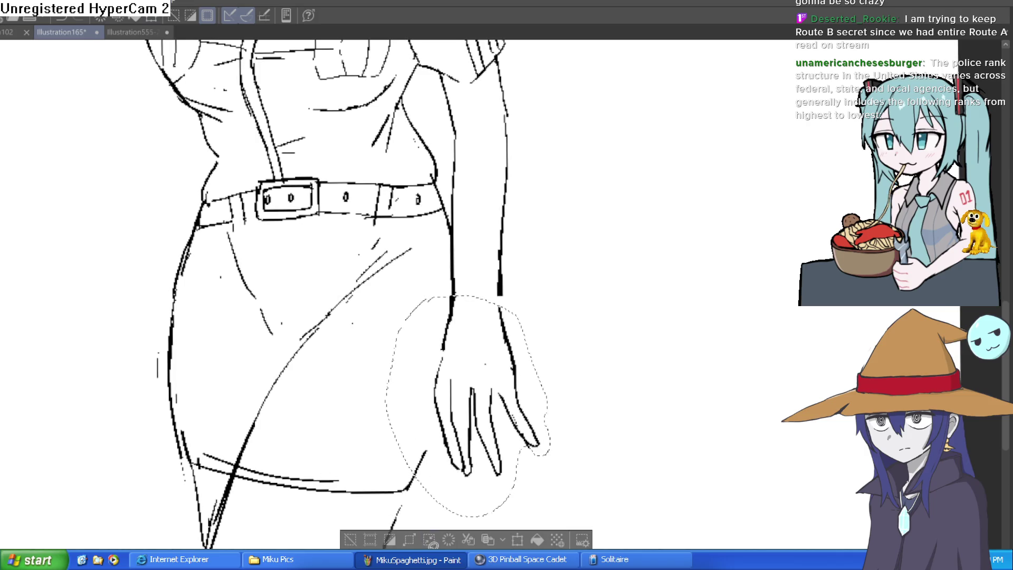
click(351, 539)
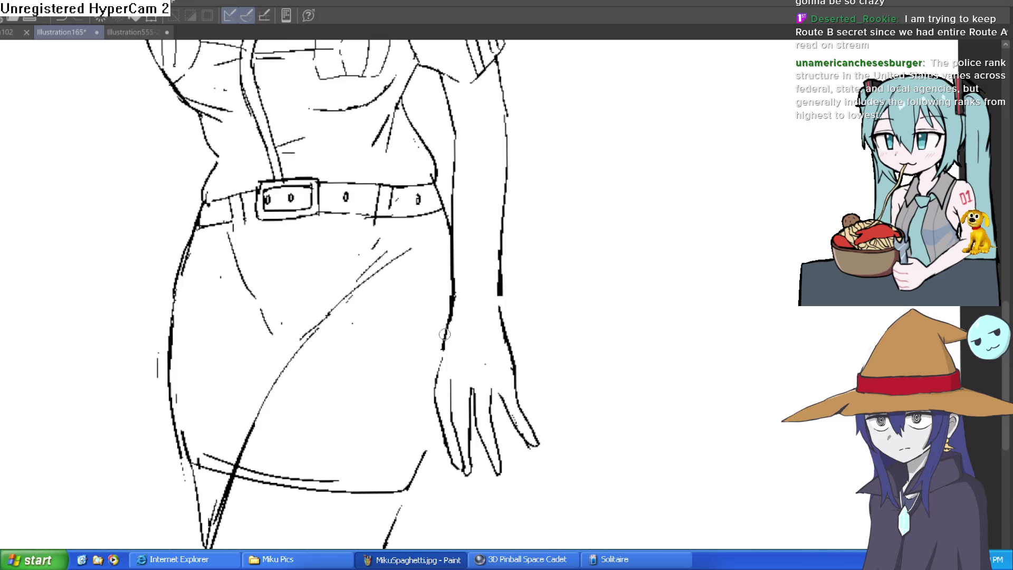
- Try a stroke along the hand's left edge, undo it, and review head to skirt
drag(448, 323, 429, 425)
key(ctrl+z)
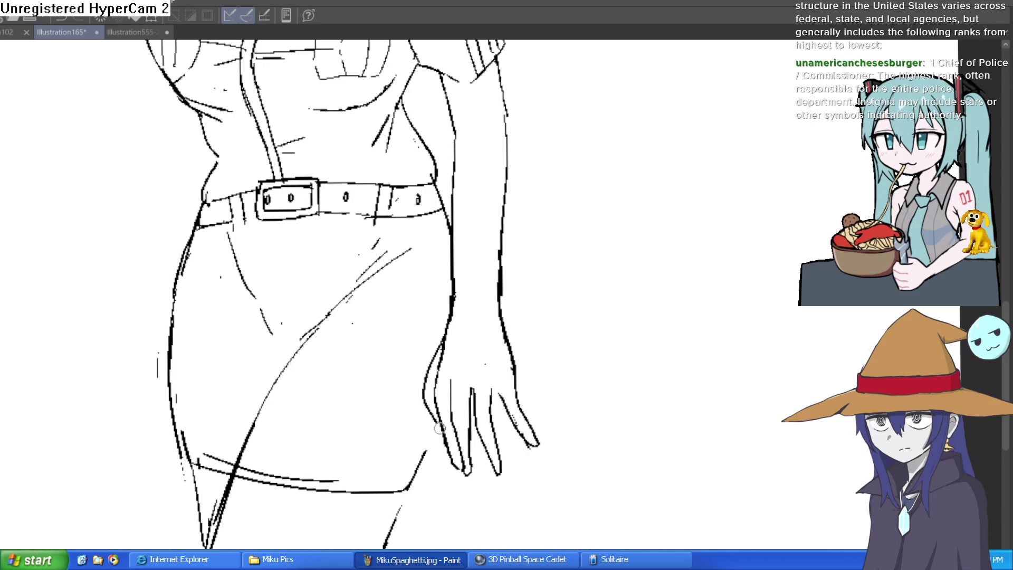
scroll(538, 273, down, 4)
mouse_move(537, 273)
mouse_down()
mouse_move(563, 403)
mouse_move(553, 443)
mouse_up()
drag(547, 486, 530, 397)
scroll(439, 477, up, 3)
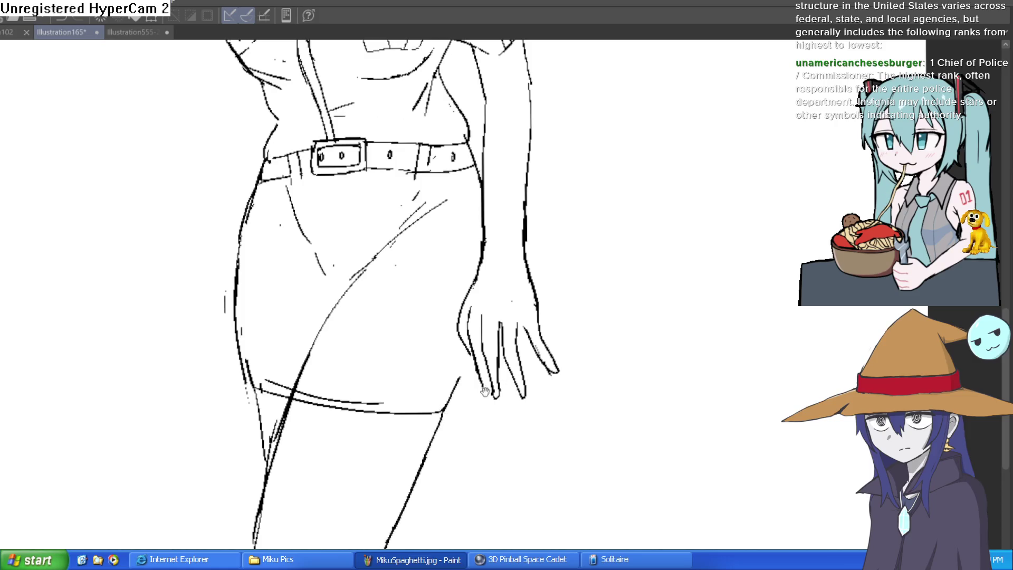
scroll(449, 428, up, 2)
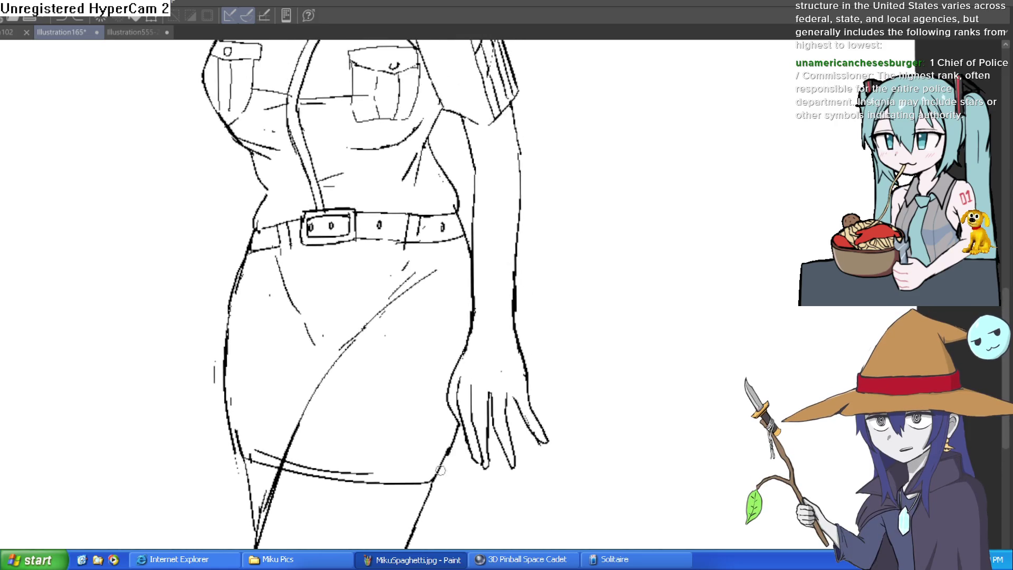
scroll(556, 378, up, 4)
scroll(568, 405, up, 5)
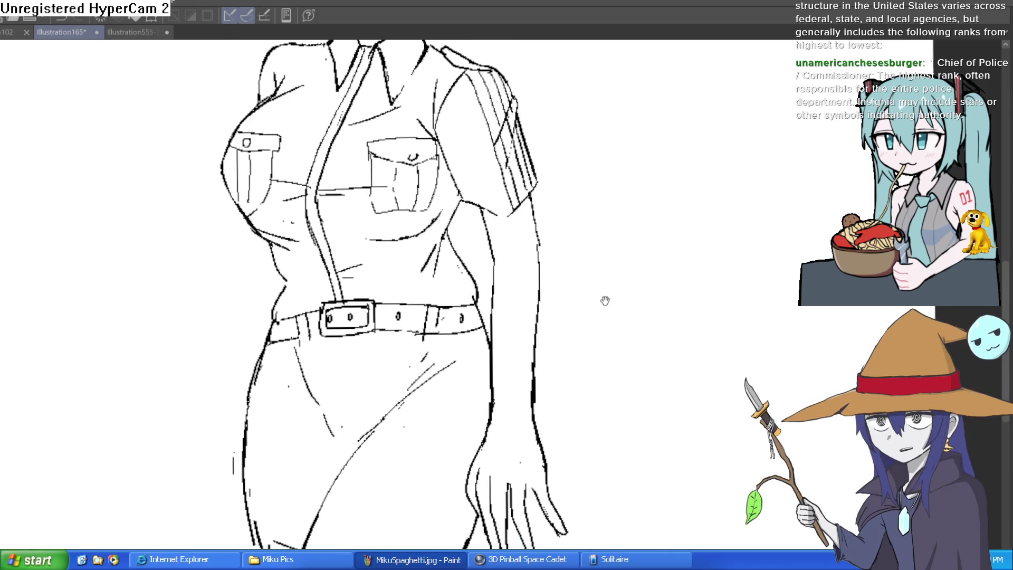
scroll(590, 358, up, 2)
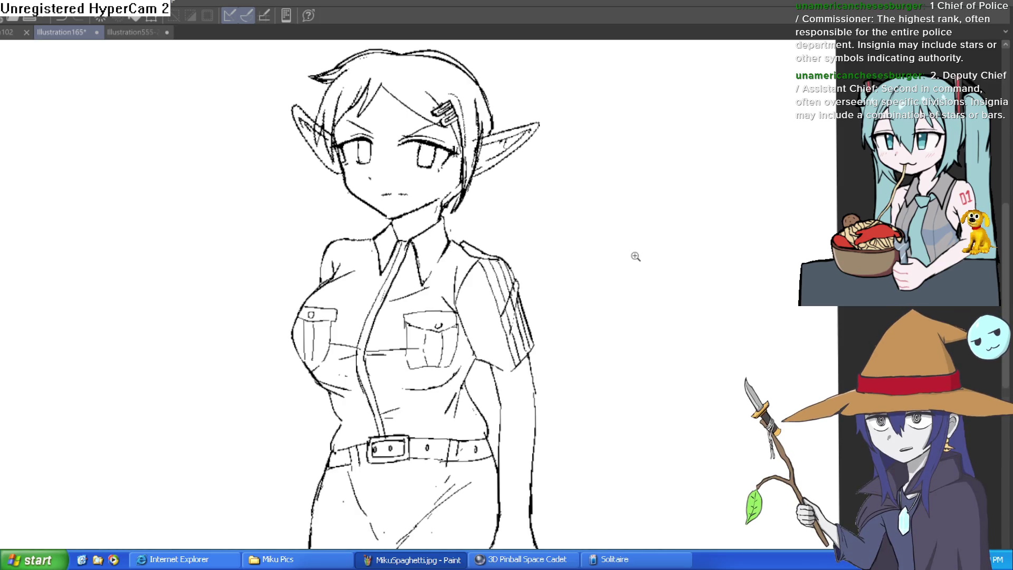
scroll(639, 253, down, 2)
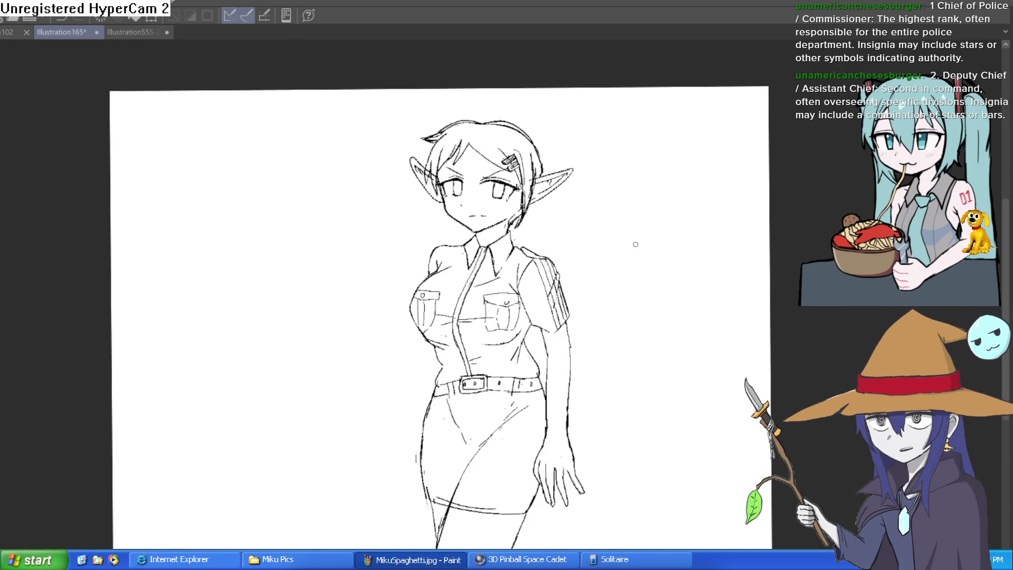
- On a mirrored view, ink the left and right lower-leg contours
drag(633, 260, 584, 280)
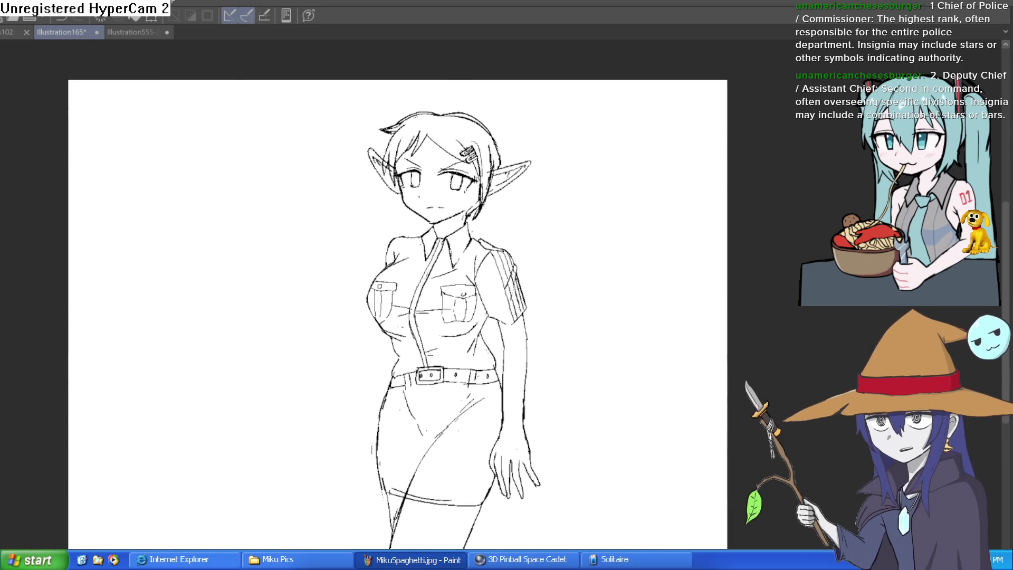
key(h)
key(h)
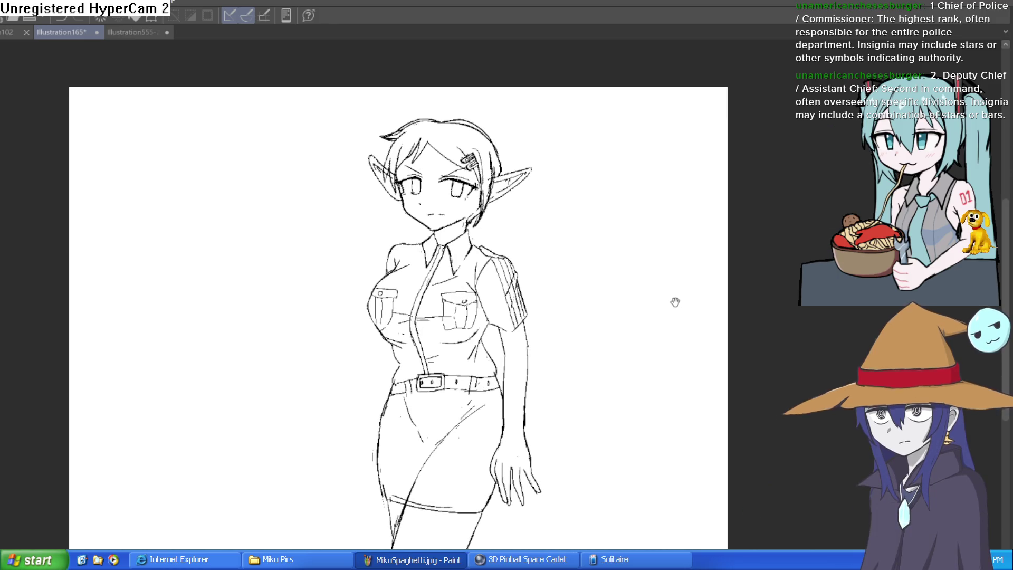
mouse_move(663, 322)
mouse_down()
mouse_move(656, 341)
mouse_move(647, 276)
mouse_move(628, 316)
mouse_move(592, 288)
mouse_up()
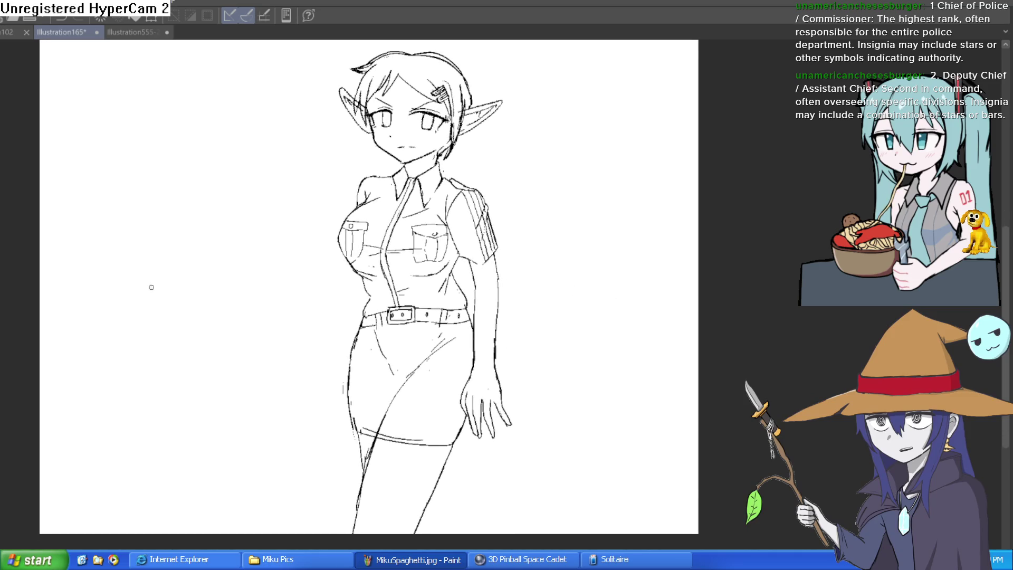
drag(415, 393, 356, 283)
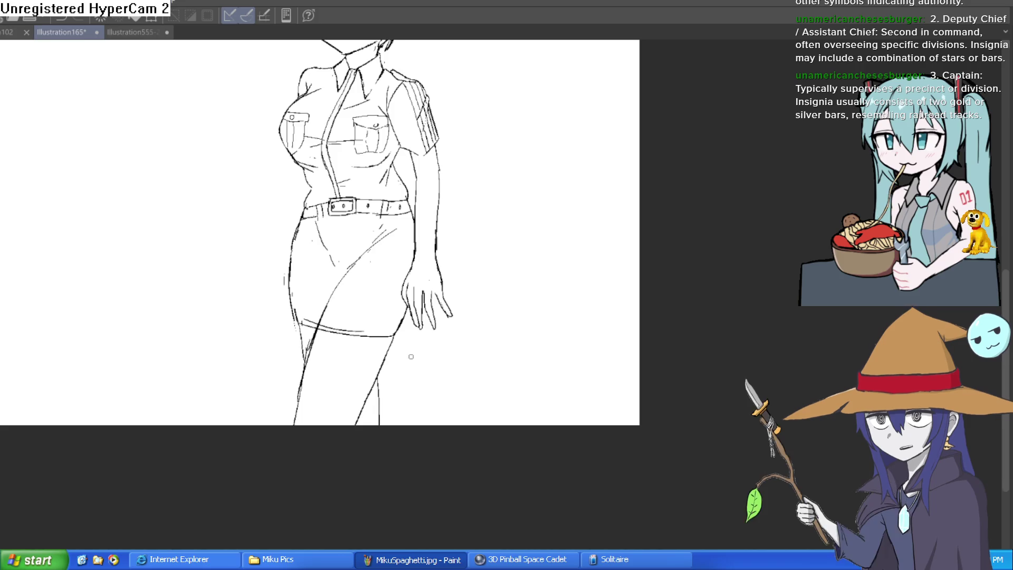
scroll(440, 399, up, 3)
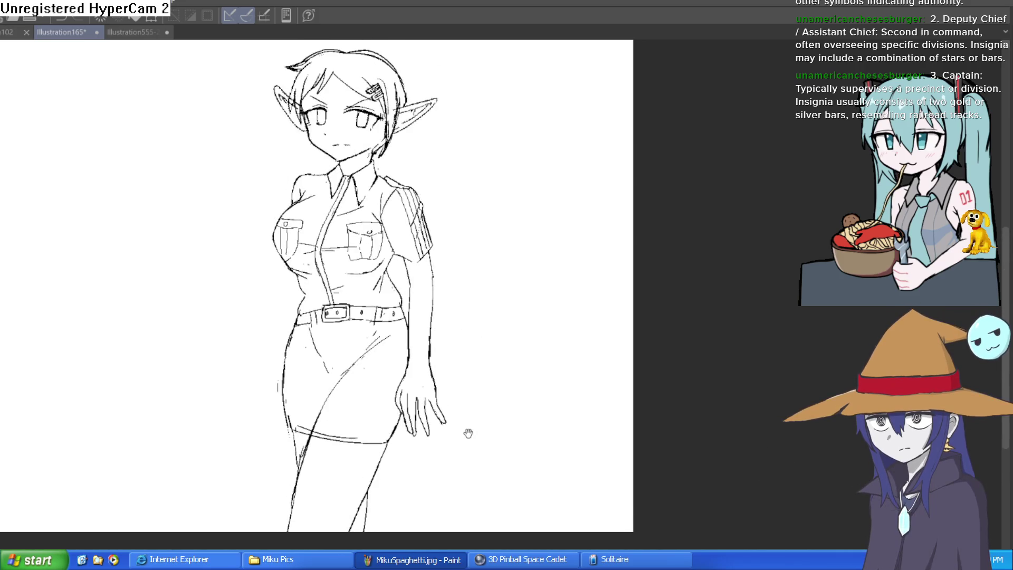
drag(288, 406, 296, 468)
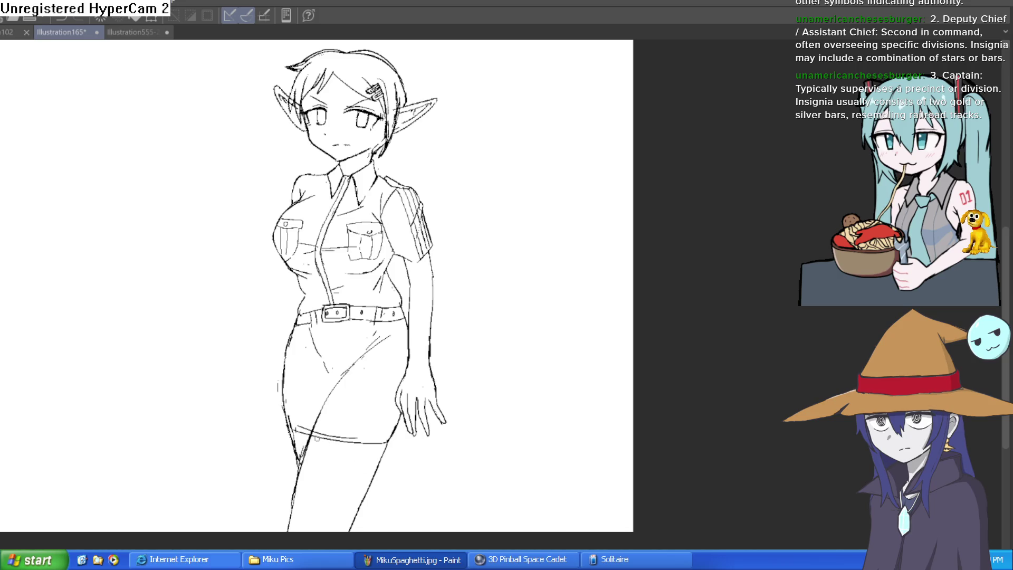
drag(371, 486, 376, 531)
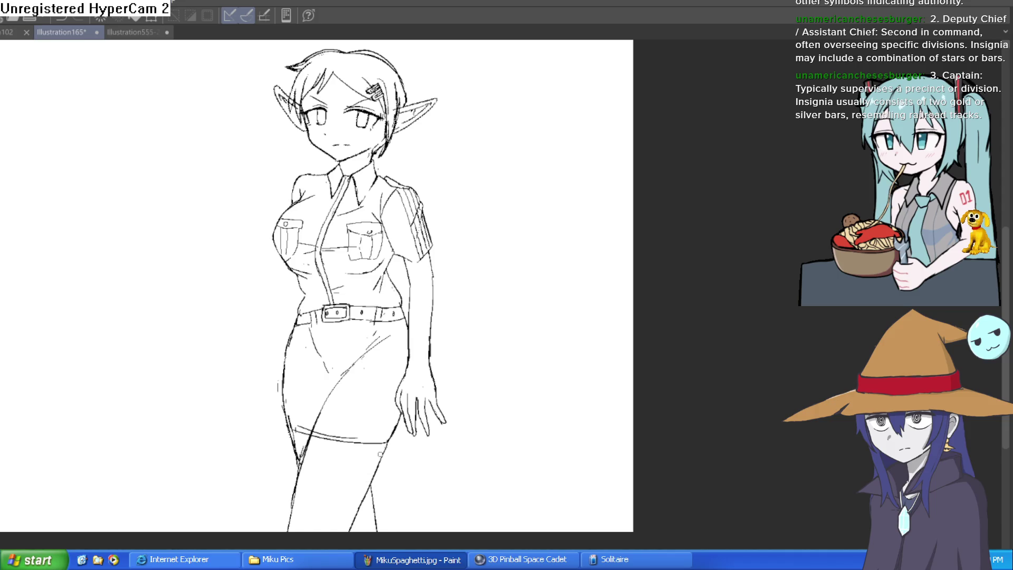
- Review the figure and flip the canvas view back to unmirrored
drag(475, 433, 473, 483)
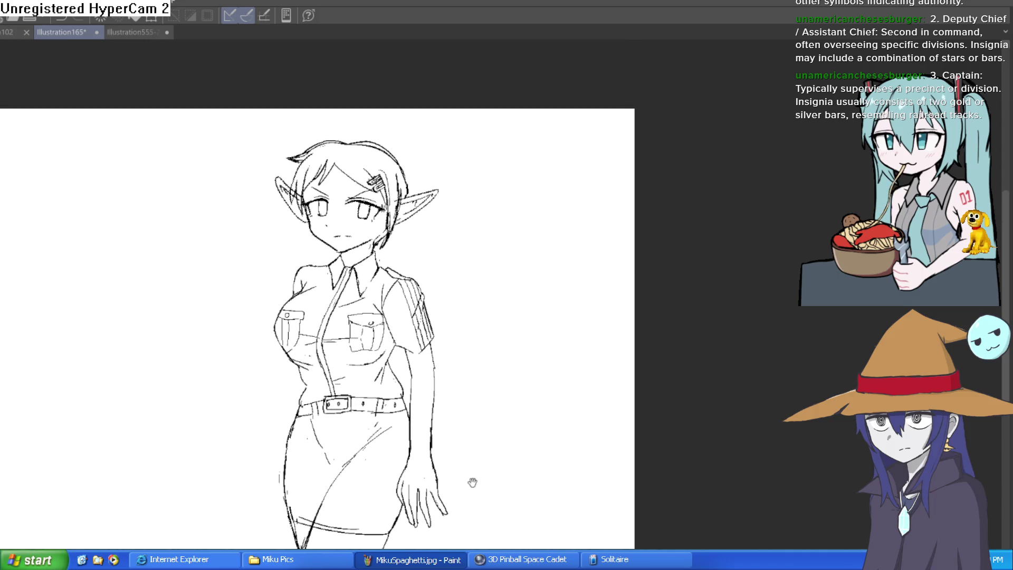
mouse_move(475, 448)
mouse_down()
mouse_move(481, 416)
mouse_move(468, 380)
mouse_up()
scroll(477, 366, up, 2)
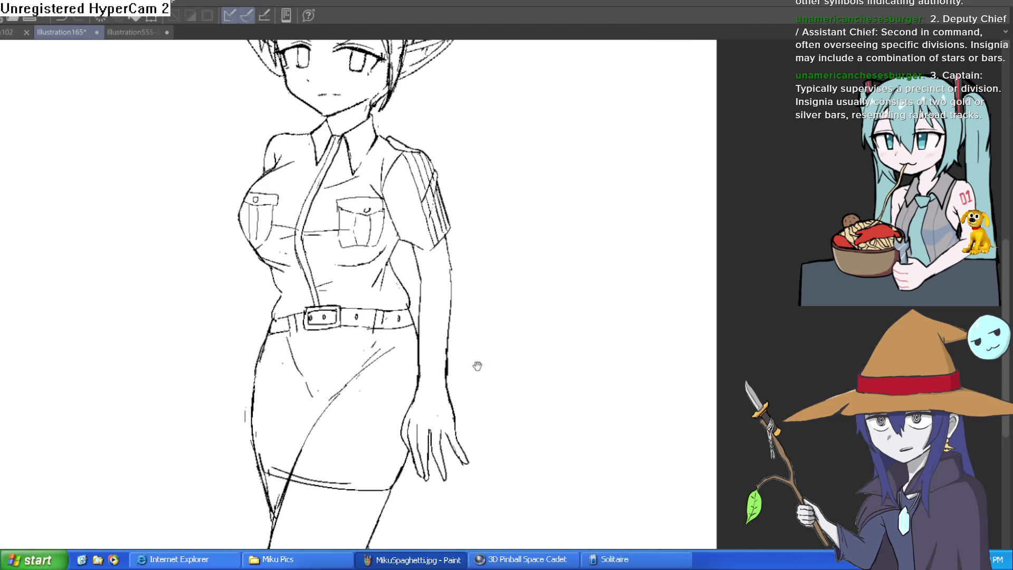
scroll(477, 366, down, 2)
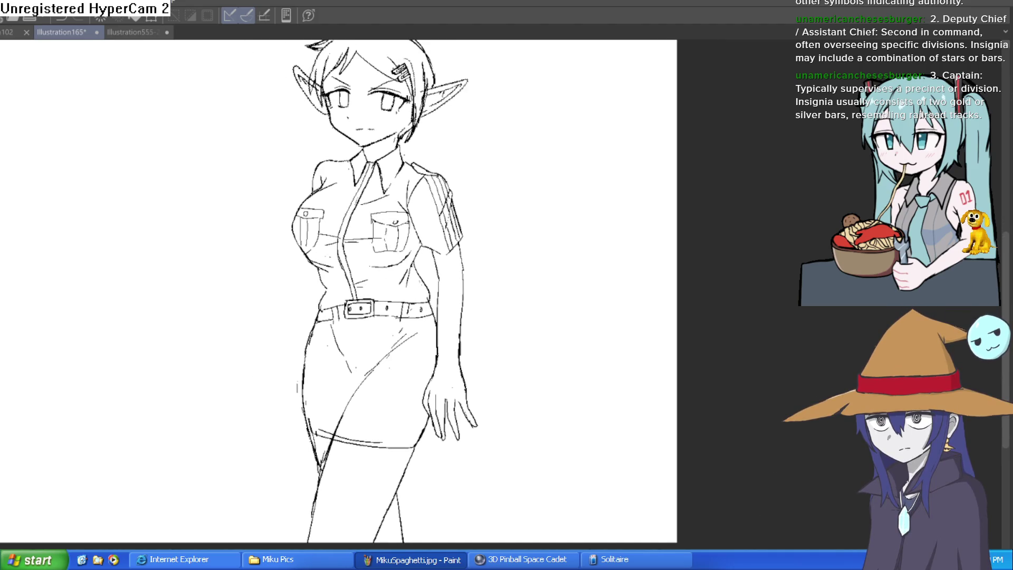
key(h)
key(h)
key(h)
key(h)
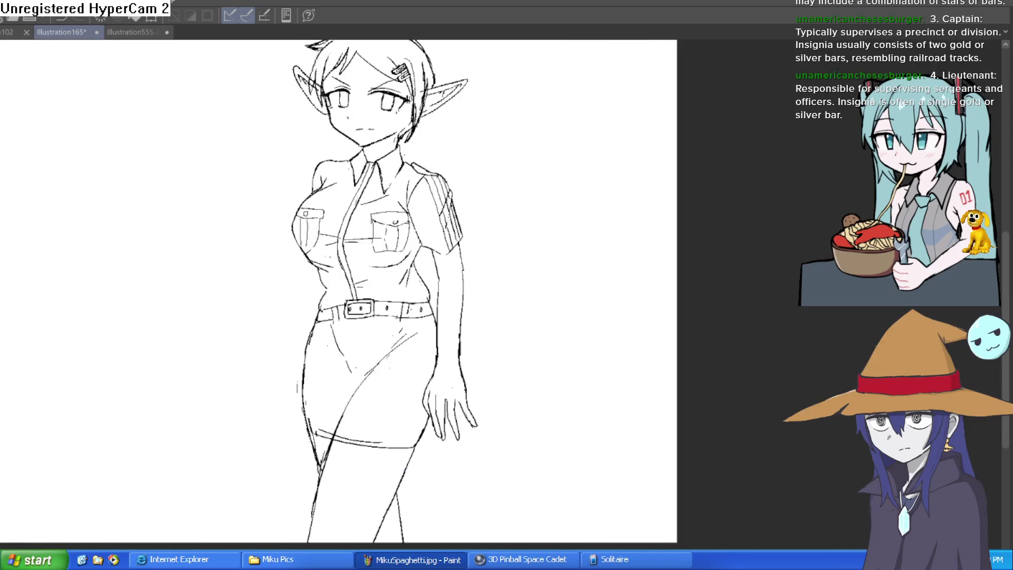
drag(564, 349, 581, 369)
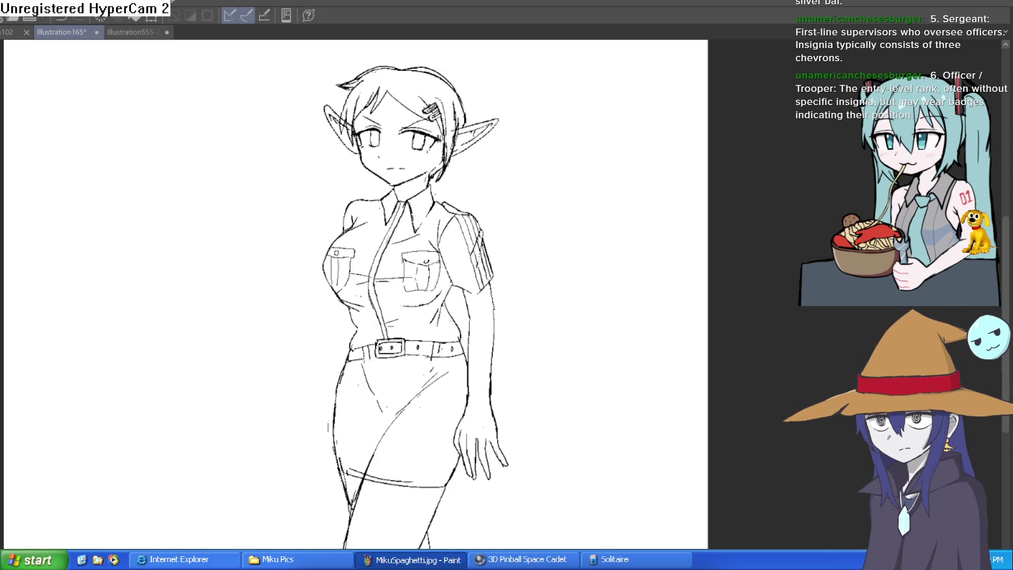
- Undo a test stroke, centre the inked elf figure, and select all with Ctrl+A
drag(525, 343, 538, 263)
key(ctrl+z)
scroll(540, 253, up, 3)
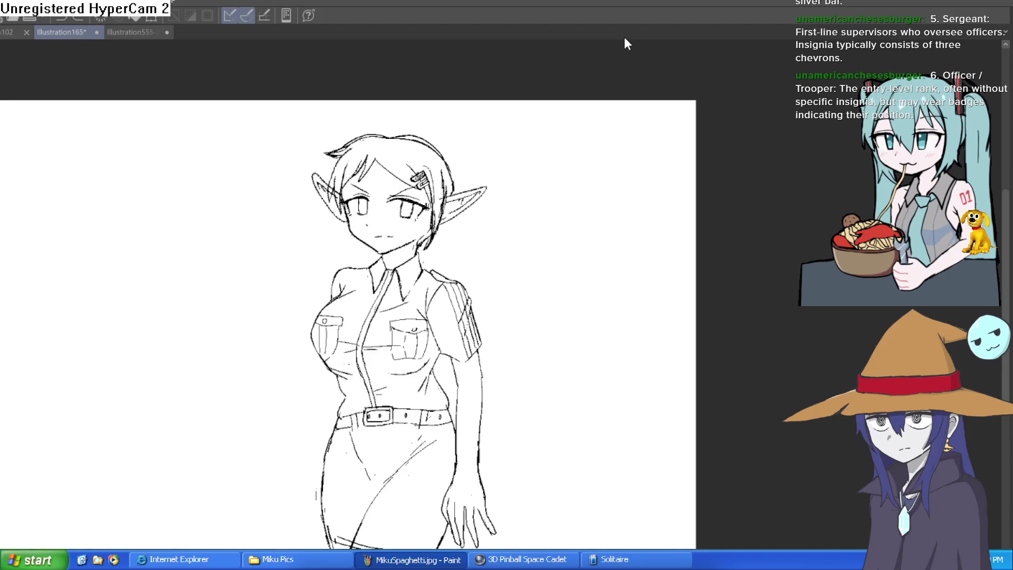
mouse_move(510, 372)
mouse_down()
mouse_move(521, 379)
mouse_move(519, 345)
mouse_move(502, 339)
mouse_move(502, 295)
mouse_move(509, 317)
mouse_up()
drag(520, 256, 505, 357)
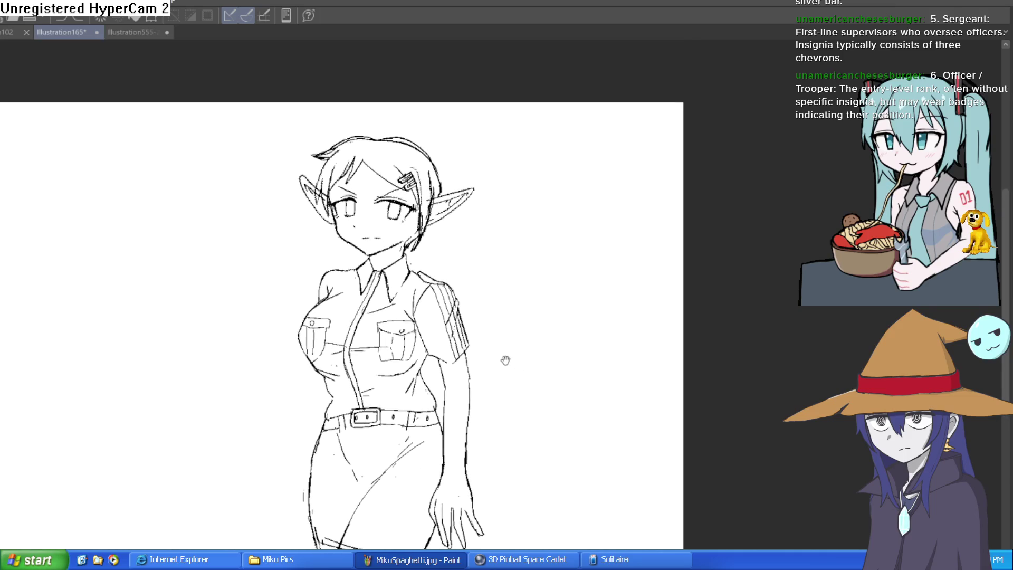
key(ctrl+a)
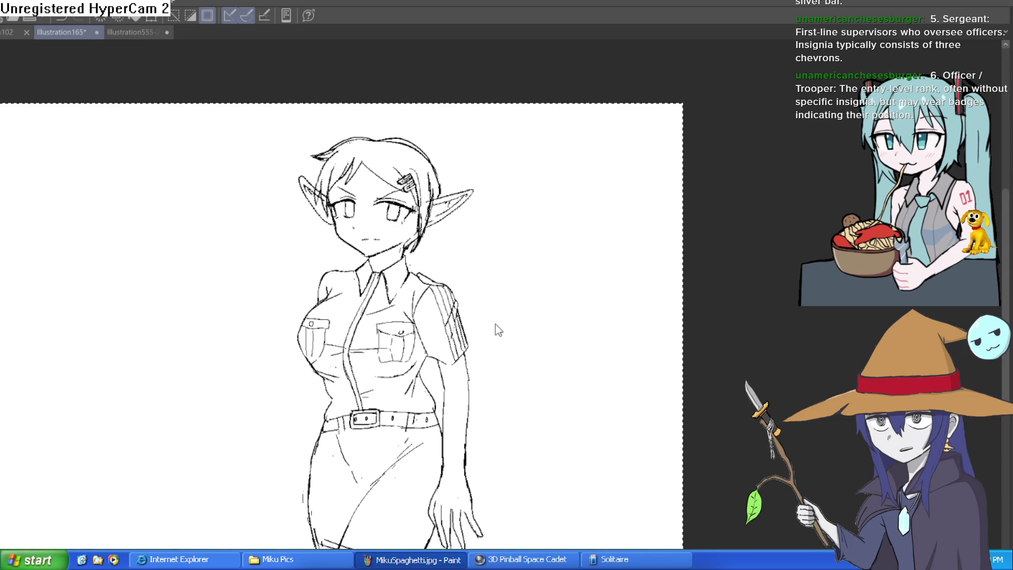
- Switch to the character lineup document and fit the whole lineup in the window
click(6, 33)
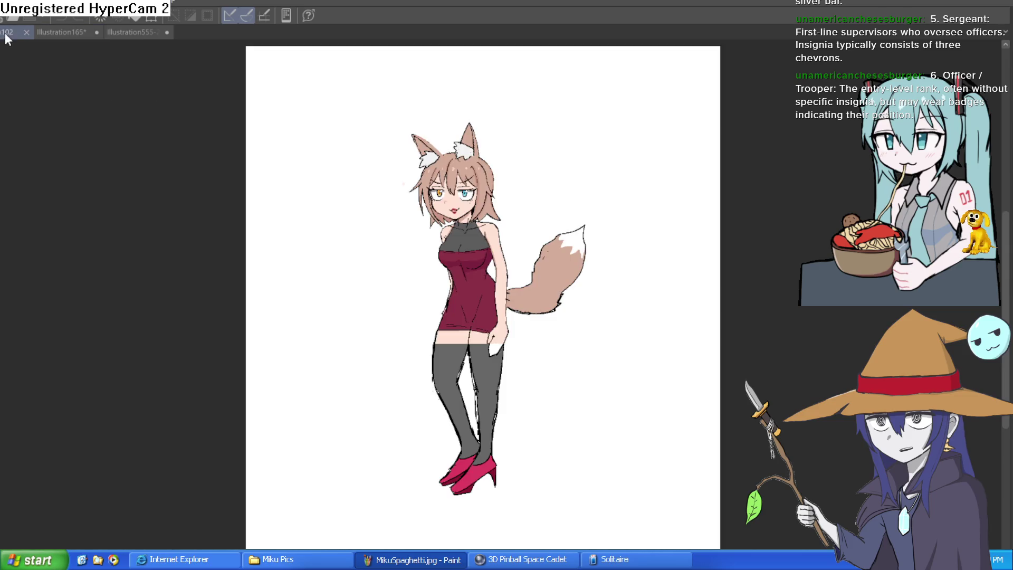
click(150, 33)
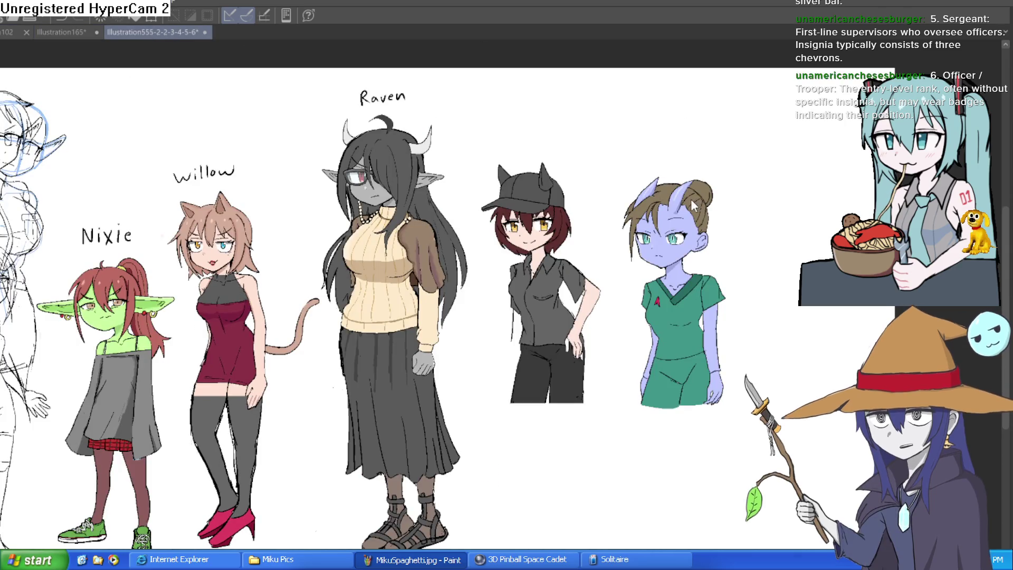
key(ctrl+0)
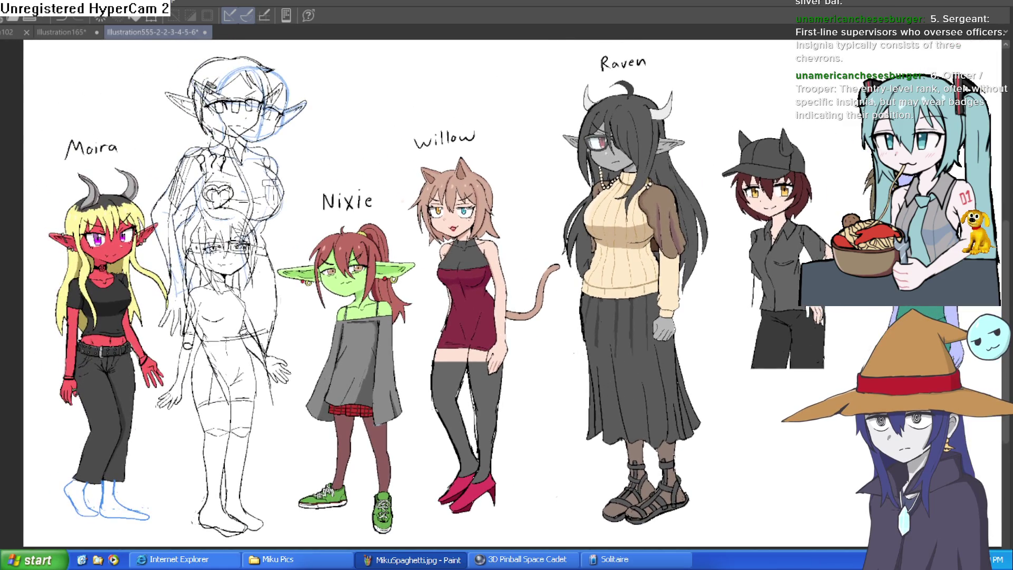
- Restore the sketch layers and drag the elf sketch beside the purple horned character
key(ctrl+z)
key(ctrl+z)
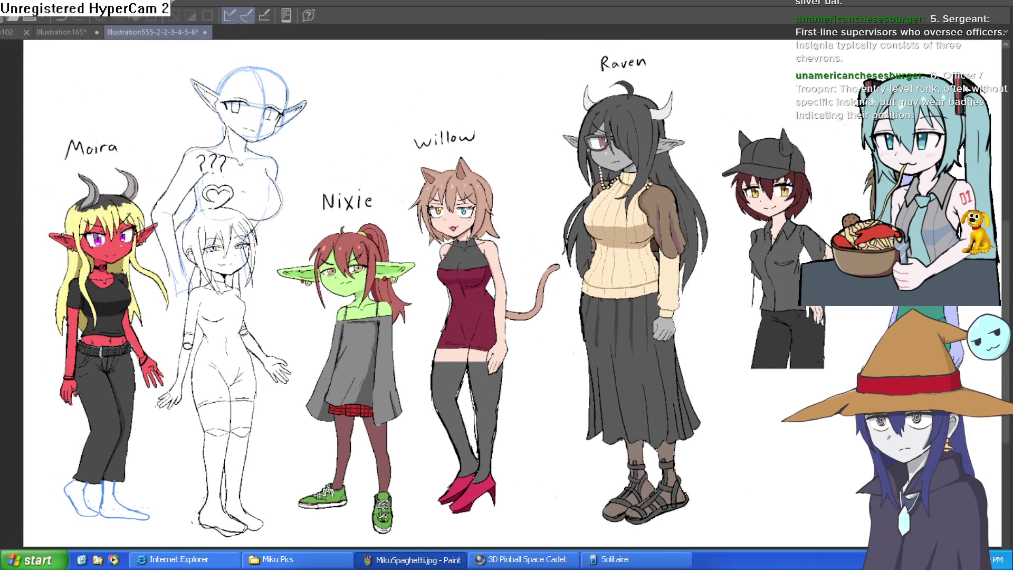
key(ctrl+z)
key(ctrl+y)
key(ctrl+y)
key(ctrl+y)
key(ctrl+t)
mouse_move(205, 368)
mouse_down()
mouse_move(970, 465)
mouse_move(617, 469)
mouse_move(670, 471)
mouse_move(701, 396)
mouse_move(696, 409)
mouse_up()
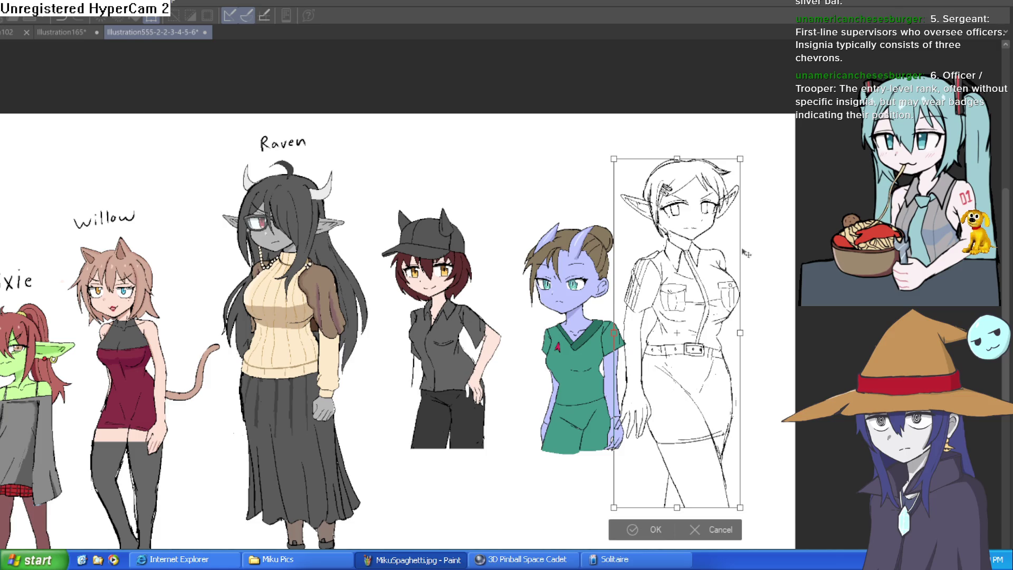
- Shrink the elf sketch slightly and confirm its new position in the lineup
drag(743, 158, 727, 180)
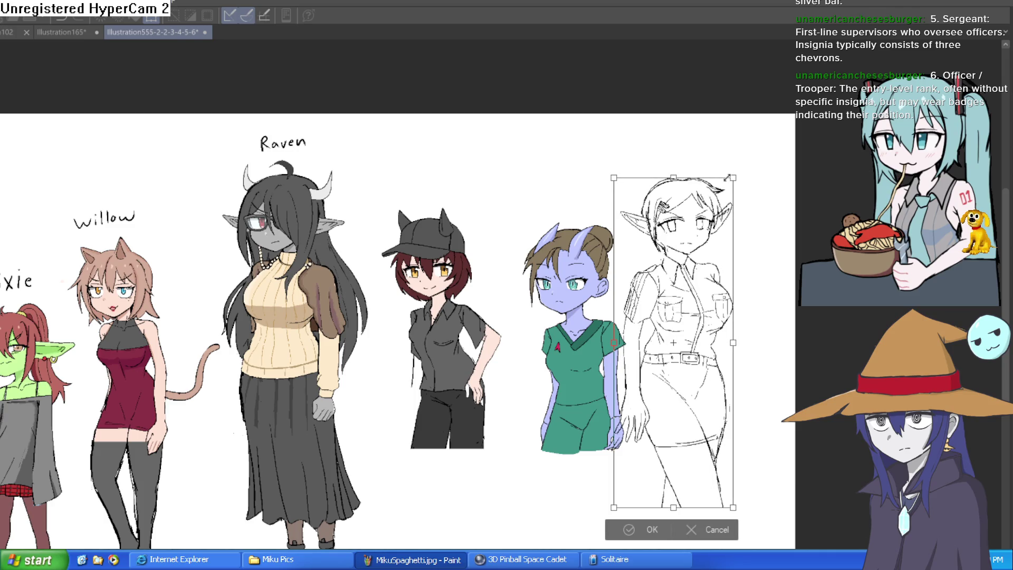
key(Return)
click(301, 320)
mouse_move(302, 320)
mouse_down()
mouse_move(277, 343)
mouse_move(127, 399)
mouse_move(707, 317)
mouse_up()
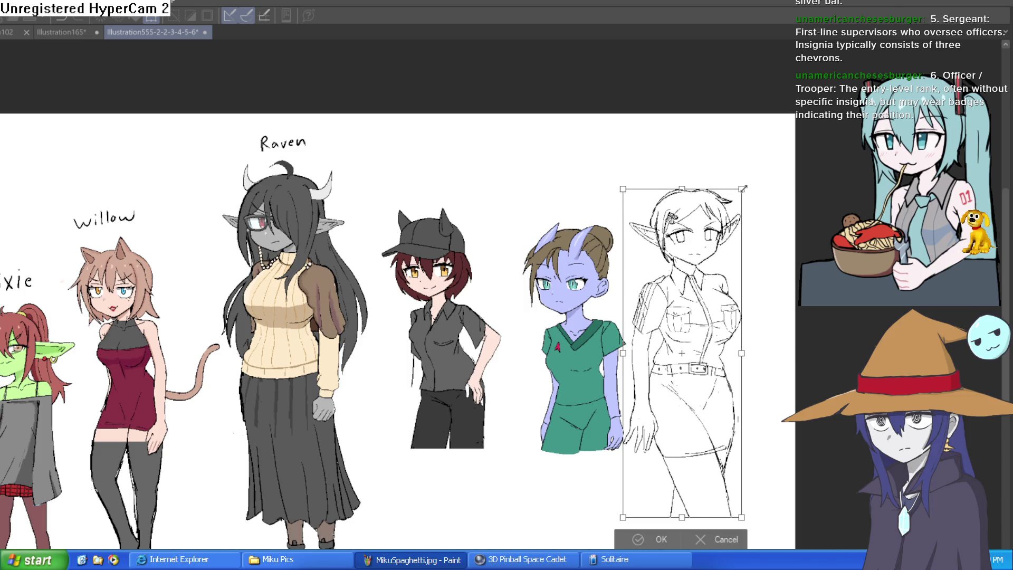
click(662, 539)
- Centre Raven and the sketch, flip the view, and test a freehand selection
scroll(711, 264, up, 5)
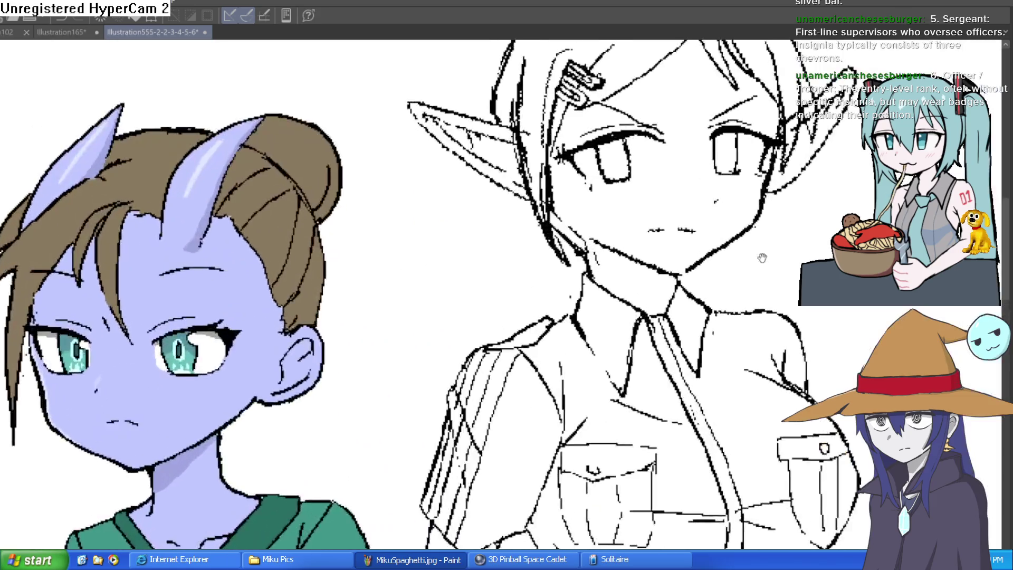
scroll(718, 359, down, 4)
mouse_move(722, 368)
mouse_down()
mouse_move(714, 294)
mouse_move(703, 310)
mouse_move(704, 322)
mouse_move(734, 293)
mouse_up()
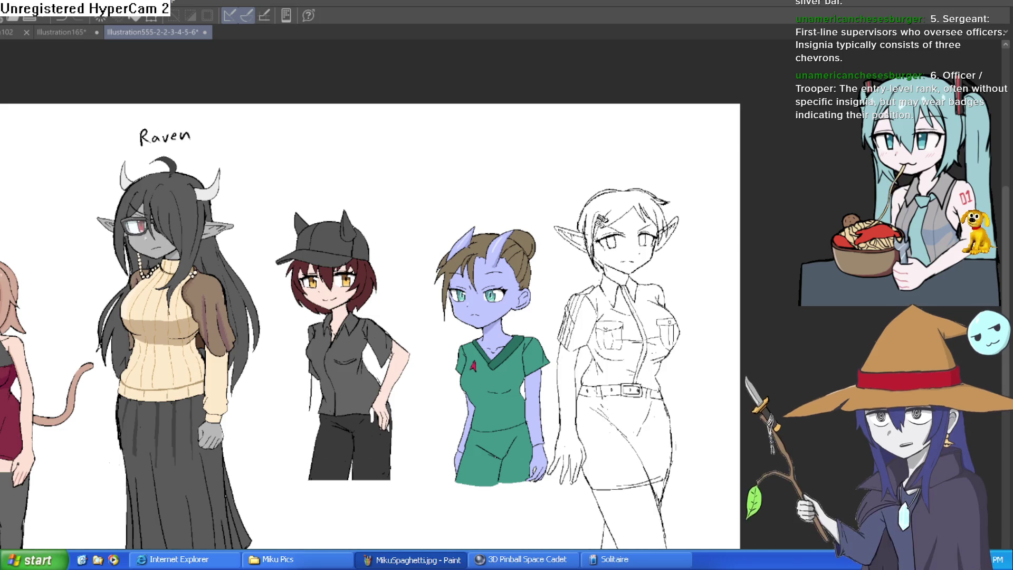
key(h)
key(h)
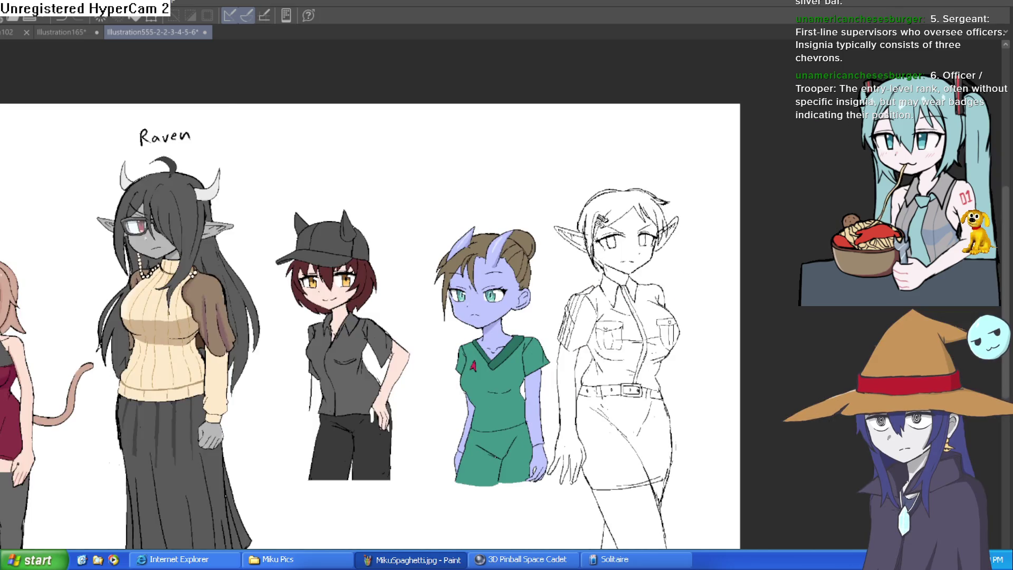
key(ctrl+a)
key(ctrl+d)
mouse_move(695, 174)
mouse_down()
mouse_move(555, 228)
mouse_move(549, 302)
mouse_up()
key(ctrl+d)
- Lasso the elf sketch, delete it from the lineup, and return to Illustration165
mouse_move(666, 158)
mouse_down()
mouse_move(575, 150)
mouse_move(552, 243)
mouse_move(535, 493)
mouse_move(723, 548)
mouse_move(727, 238)
mouse_move(641, 149)
mouse_up()
key(Delete)
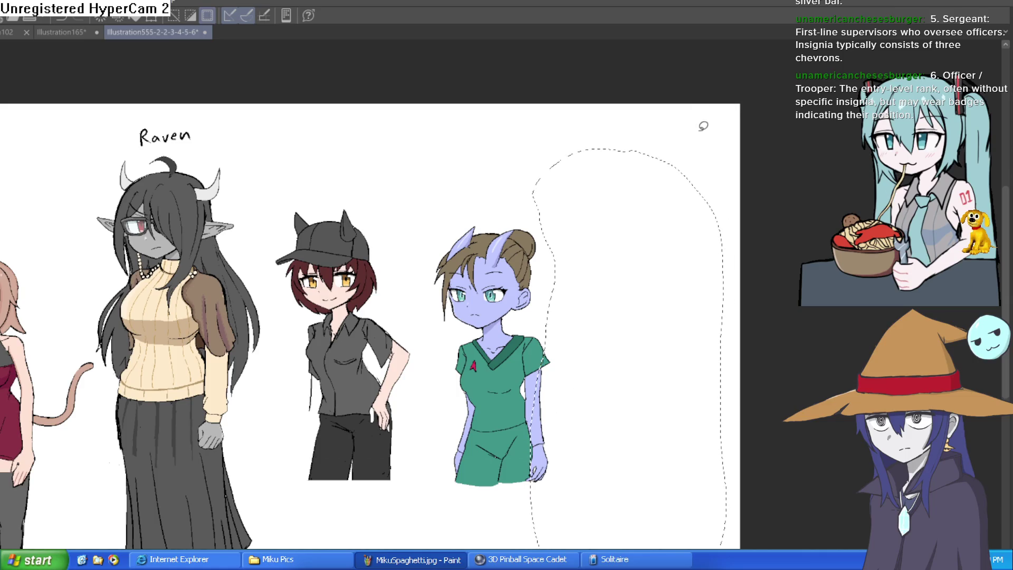
key(ctrl+d)
click(65, 32)
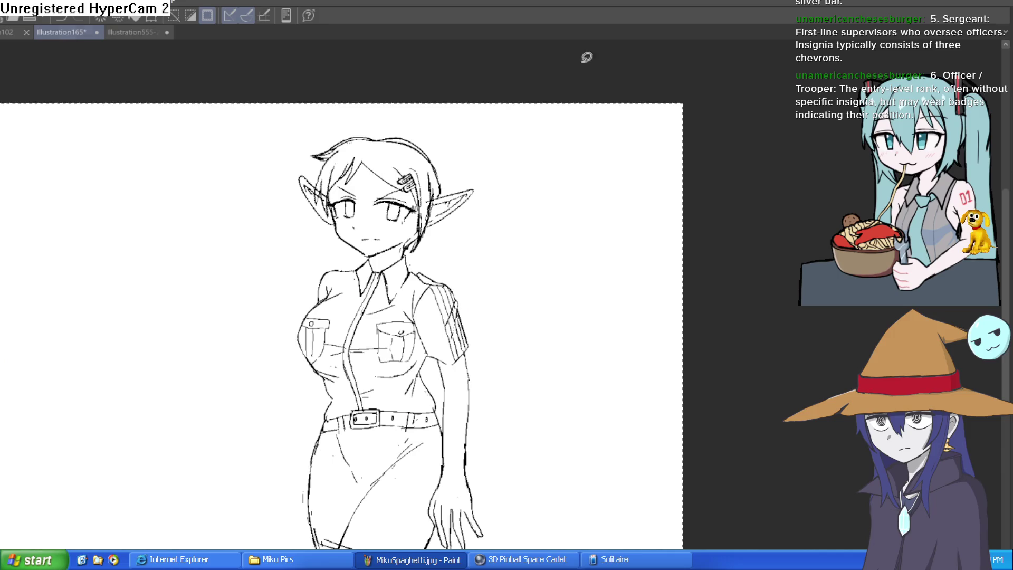
- Paste the elf sketch once into Illustration165 and frame the figure from head to skirt
key(ctrl+v)
key(ctrl+z)
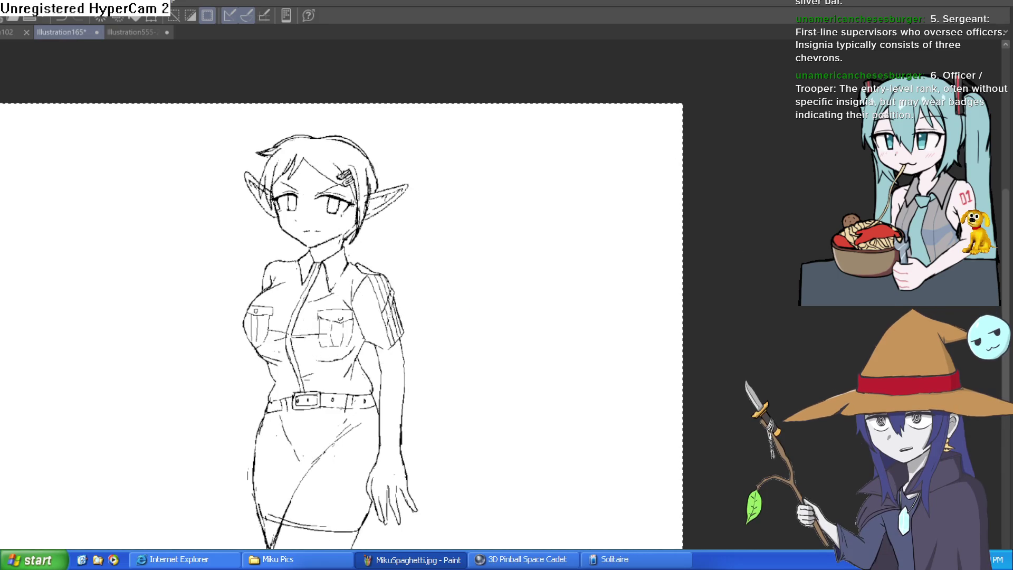
scroll(429, 378, down, 2)
scroll(443, 384, up, 5)
scroll(470, 351, up, 4)
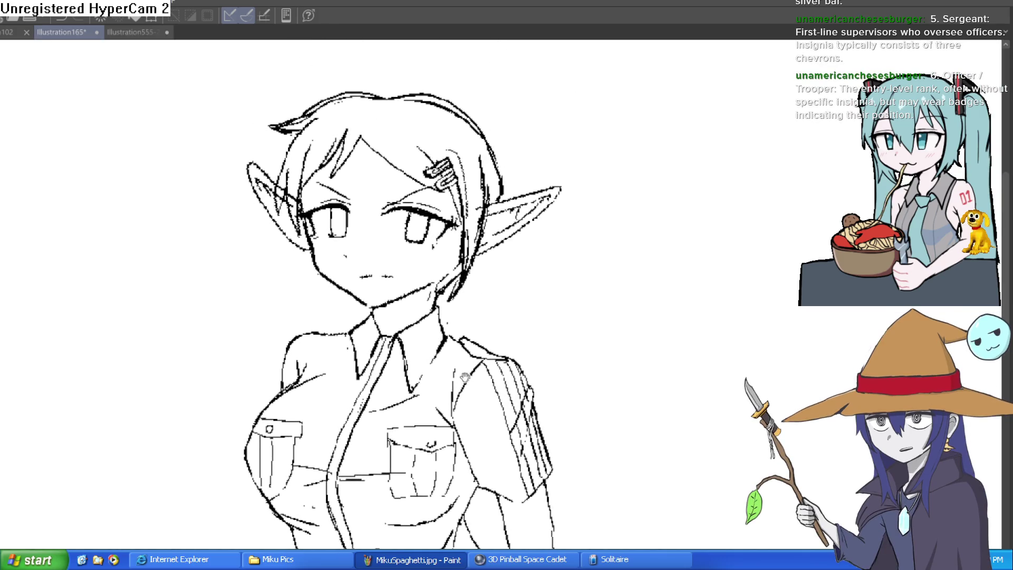
scroll(516, 294, down, 2)
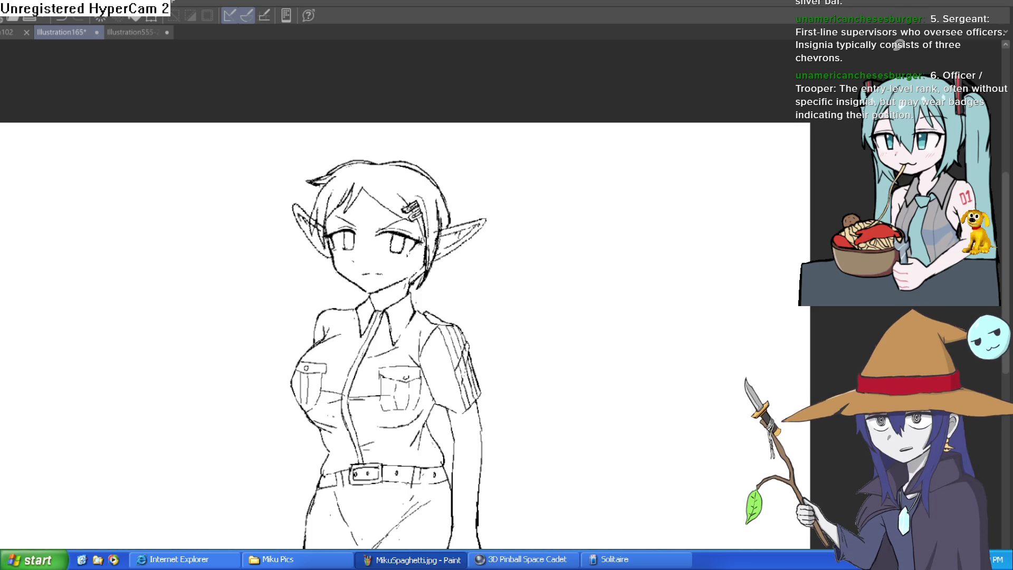
mouse_move(645, 365)
mouse_down()
mouse_move(615, 334)
mouse_move(633, 260)
mouse_up()
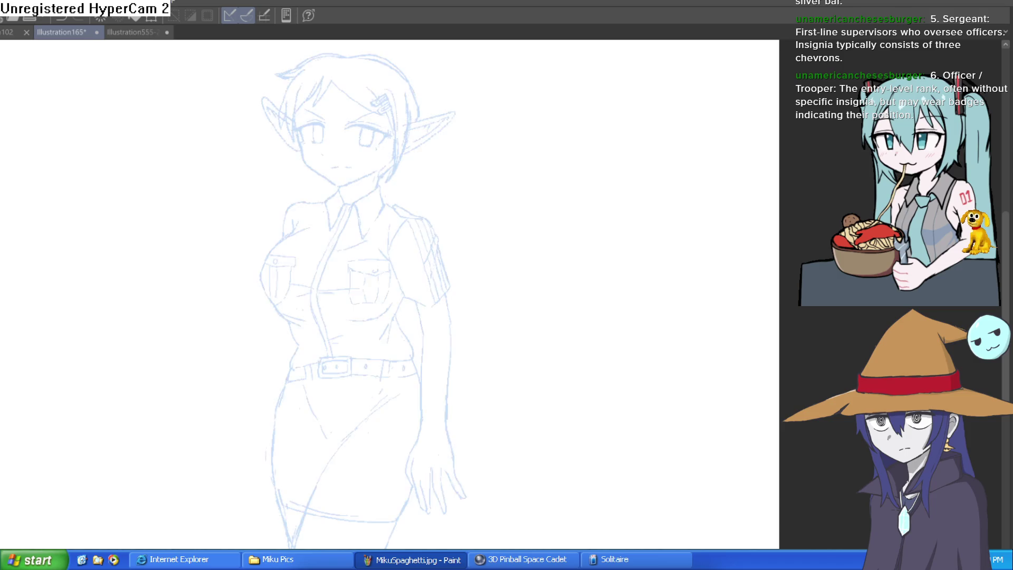
- Ink the first eye's upper eyelid, lash marks and iris outline
mouse_move(347, 136)
mouse_down()
mouse_move(525, 132)
mouse_move(358, 145)
mouse_move(372, 209)
mouse_up()
mouse_move(233, 339)
mouse_down()
mouse_move(276, 267)
mouse_move(422, 190)
mouse_move(296, 253)
mouse_move(234, 331)
mouse_move(320, 228)
mouse_move(414, 190)
mouse_move(410, 256)
mouse_move(409, 200)
mouse_move(407, 222)
mouse_up()
key(asciicircum)
key(asciicircum)
key(asciicircum)
drag(493, 239, 474, 226)
mouse_move(409, 131)
mouse_down()
mouse_move(396, 214)
mouse_move(416, 228)
mouse_move(456, 211)
mouse_move(471, 147)
mouse_up()
drag(218, 131, 334, 177)
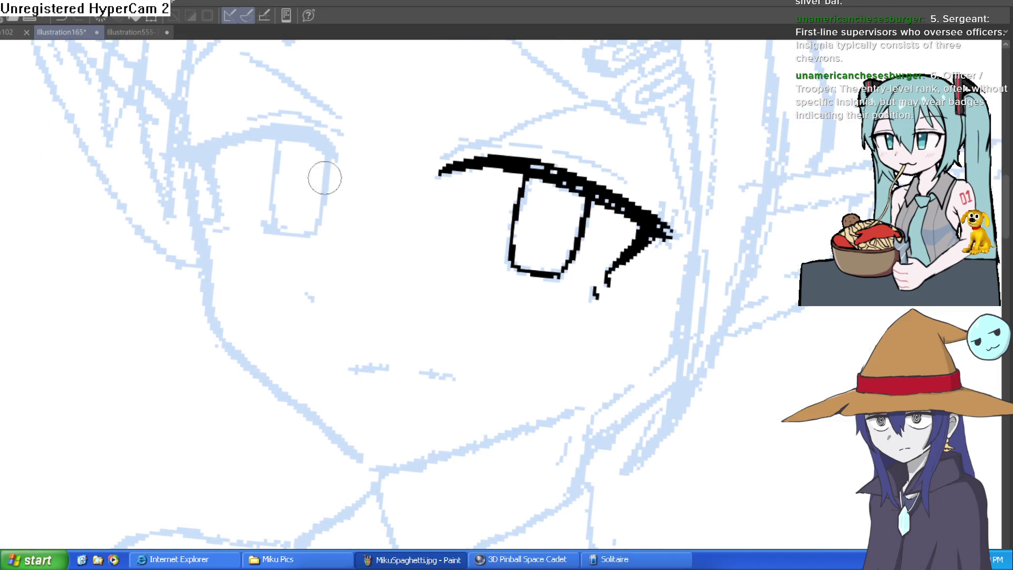
- Ink the other eye and lash, then add a small nose tick and two-dash mouth
mouse_move(281, 134)
mouse_down()
mouse_move(278, 229)
mouse_move(317, 227)
mouse_move(340, 134)
mouse_up()
key(minus)
key(minus)
key(minus)
key(minus)
key(minus)
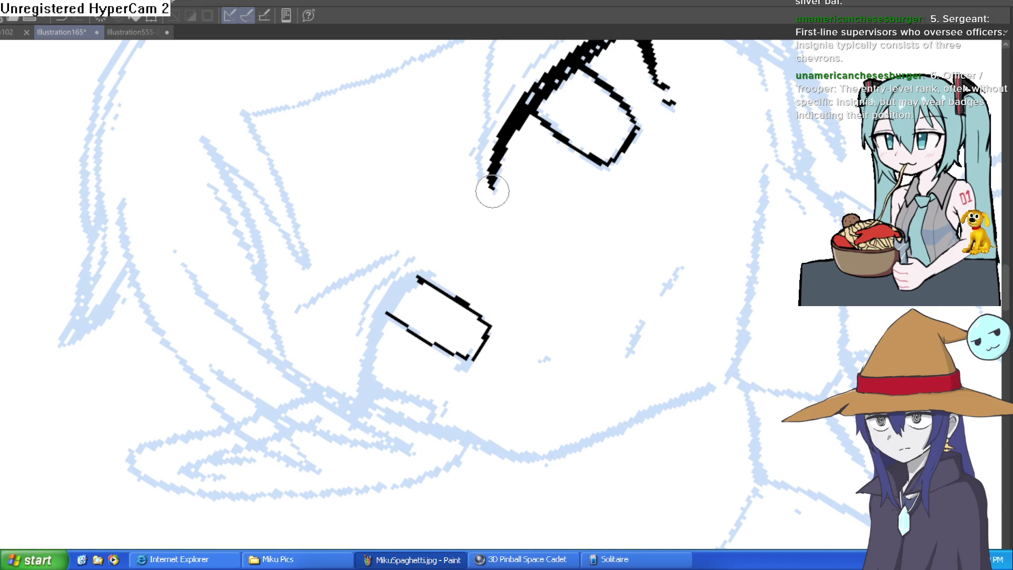
mouse_move(438, 271)
mouse_down()
mouse_move(373, 360)
mouse_move(372, 403)
mouse_move(380, 324)
mouse_move(429, 273)
mouse_up()
mouse_move(384, 350)
mouse_down()
mouse_move(370, 397)
mouse_move(425, 400)
mouse_move(372, 392)
mouse_move(371, 423)
mouse_move(367, 390)
mouse_move(369, 417)
mouse_up()
mouse_move(407, 263)
mouse_down()
mouse_move(350, 339)
mouse_move(329, 439)
mouse_up()
mouse_move(478, 248)
mouse_down()
mouse_move(458, 289)
mouse_move(472, 235)
mouse_move(549, 136)
mouse_move(696, 243)
mouse_move(699, 227)
mouse_up()
drag(340, 360, 346, 369)
drag(393, 435, 509, 434)
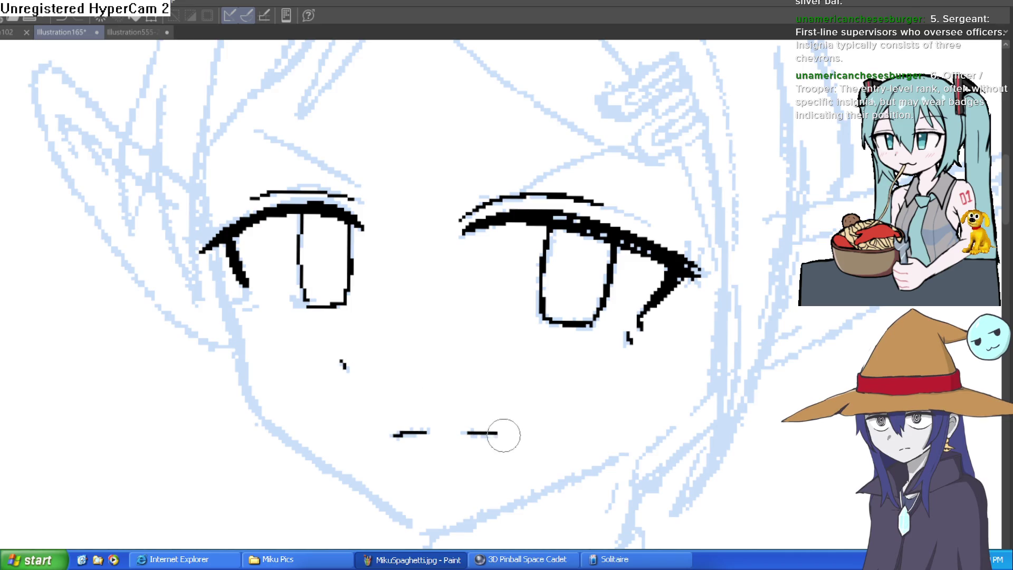
mouse_move(656, 412)
mouse_down()
mouse_move(610, 458)
mouse_move(624, 362)
mouse_move(649, 294)
mouse_move(647, 256)
mouse_up()
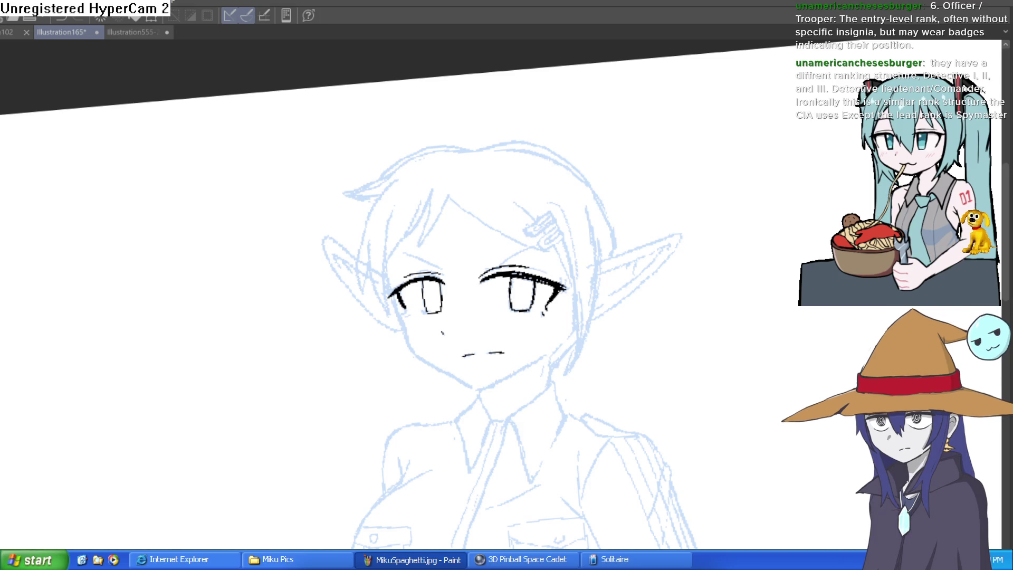
mouse_move(624, 363)
mouse_down()
mouse_move(658, 380)
mouse_move(733, 264)
mouse_up()
- Undo the stray stroke, then ink the jawline and the neck line
key(ctrl+z)
scroll(438, 316, up, 3)
mouse_move(296, 228)
mouse_down()
mouse_move(375, 402)
mouse_move(583, 522)
mouse_move(508, 413)
mouse_move(635, 384)
mouse_move(806, 248)
mouse_up()
scroll(766, 325, down, 3)
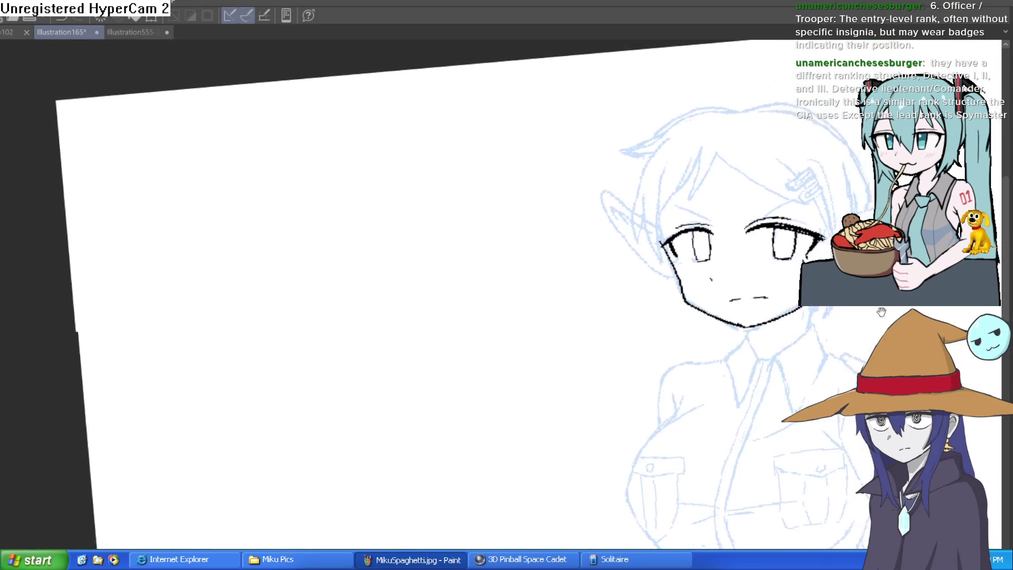
scroll(623, 358, up, 3)
mouse_move(567, 360)
mouse_down()
mouse_move(587, 430)
mouse_move(577, 397)
mouse_up()
scroll(593, 389, down, 2)
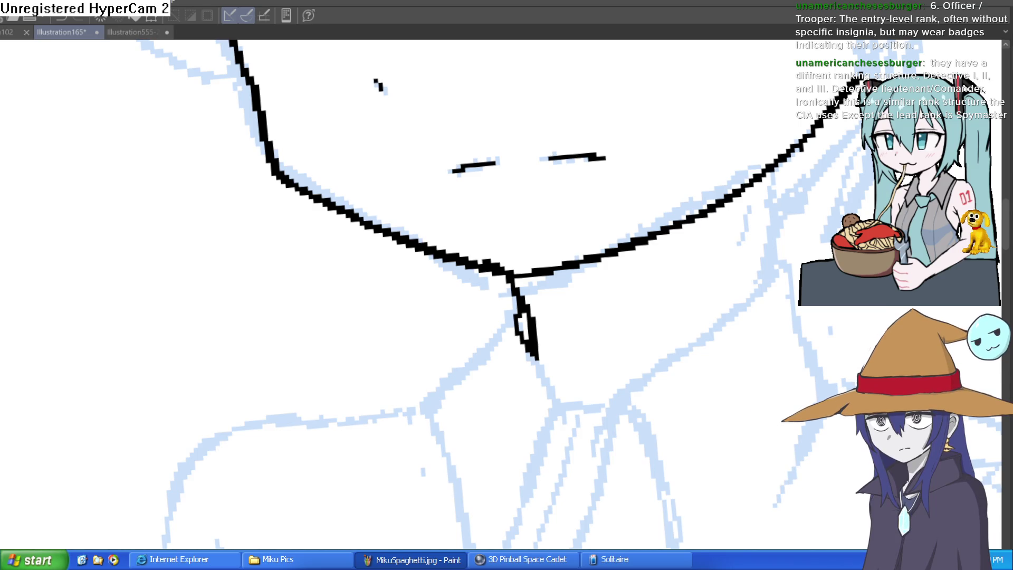
- Ink the collar pin and both collar points, erasing the extra inner collar line
mouse_move(760, 181)
mouse_down()
mouse_move(770, 266)
mouse_move(767, 237)
mouse_move(795, 234)
mouse_move(788, 258)
mouse_move(638, 378)
mouse_move(701, 538)
mouse_move(660, 373)
mouse_move(663, 475)
mouse_move(746, 335)
mouse_move(794, 208)
mouse_move(773, 108)
mouse_move(743, 79)
mouse_up()
drag(665, 161, 653, 195)
mouse_move(475, 182)
mouse_down()
mouse_move(515, 271)
mouse_move(447, 449)
mouse_move(373, 271)
mouse_move(465, 174)
mouse_up()
mouse_move(660, 222)
mouse_down()
mouse_move(595, 237)
mouse_move(577, 259)
mouse_up()
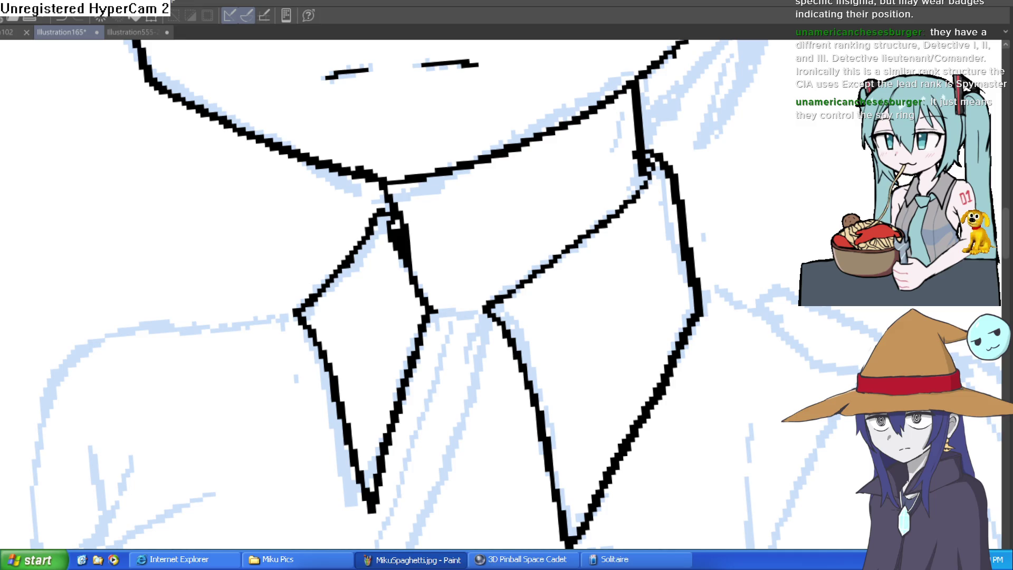
drag(370, 214, 315, 335)
mouse_move(330, 372)
mouse_down()
mouse_move(290, 301)
mouse_move(343, 220)
mouse_move(365, 273)
mouse_up()
scroll(339, 334, down, 1)
scroll(413, 381, down, 4)
scroll(549, 280, down, 1)
scroll(527, 274, down, 2)
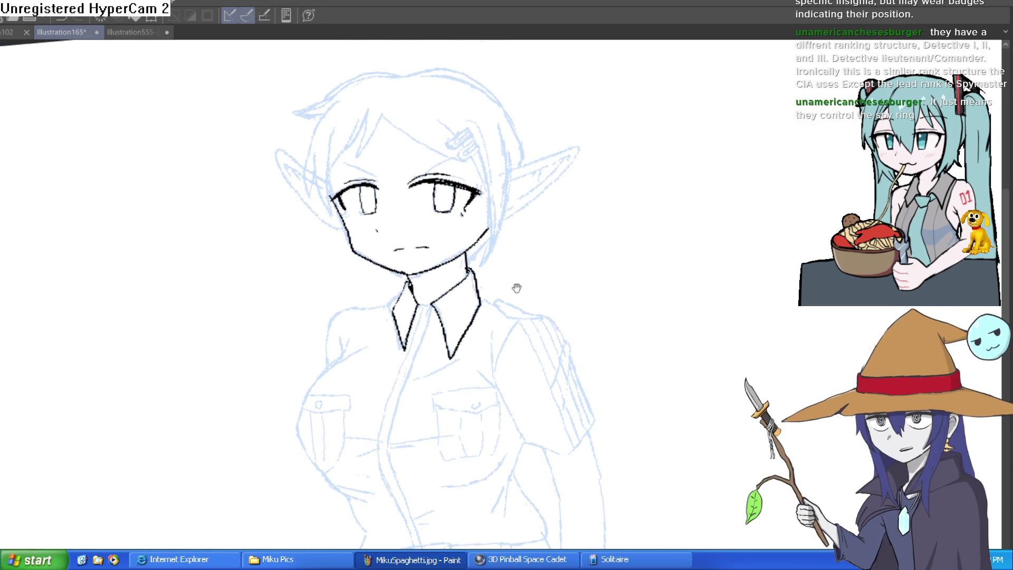
- Ink hair strands across the forehead and the left edge of the face
scroll(417, 150, up, 5)
scroll(437, 186, up, 1)
drag(346, 148, 283, 269)
mouse_move(302, 140)
mouse_down()
mouse_move(271, 278)
mouse_move(235, 253)
mouse_move(240, 224)
mouse_move(186, 333)
mouse_up()
key(ctrl+z)
mouse_move(186, 377)
mouse_down()
mouse_move(191, 235)
mouse_move(208, 211)
mouse_up()
scroll(209, 222, down, 3)
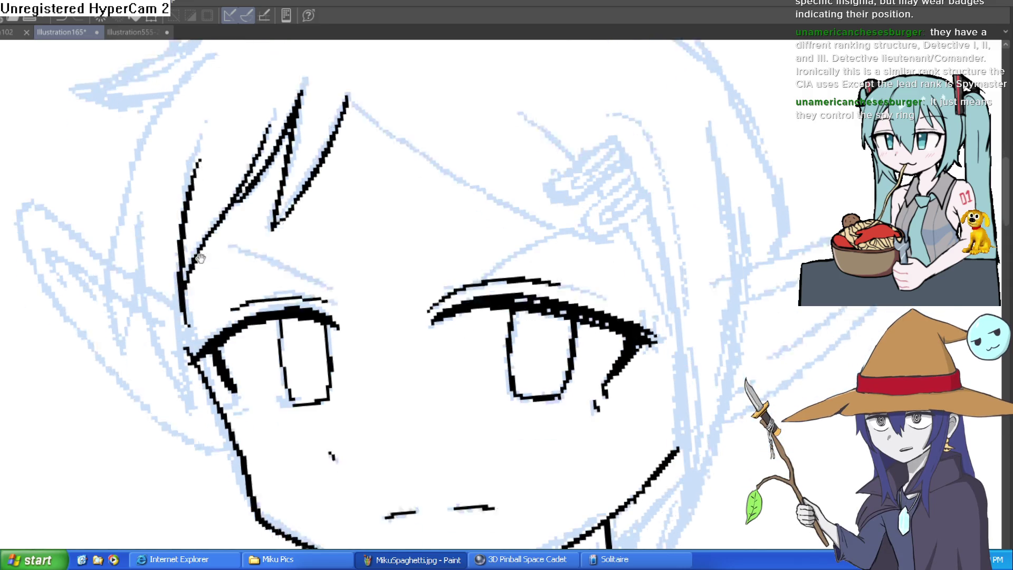
mouse_move(193, 264)
mouse_down()
mouse_move(207, 359)
mouse_move(142, 185)
mouse_move(135, 290)
mouse_move(113, 121)
mouse_up()
- Add a short hooked hair strand and the line down the right cheek
scroll(185, 148, up, 4)
drag(143, 334, 255, 145)
scroll(369, 148, up, 2)
mouse_move(447, 154)
mouse_down()
mouse_move(355, 150)
mouse_move(162, 245)
mouse_move(196, 269)
mouse_up()
key(ctrl+minus)
mouse_move(610, 188)
mouse_down()
mouse_move(699, 214)
mouse_move(648, 333)
mouse_up()
key(ctrl+plus)
key(ctrl+plus)
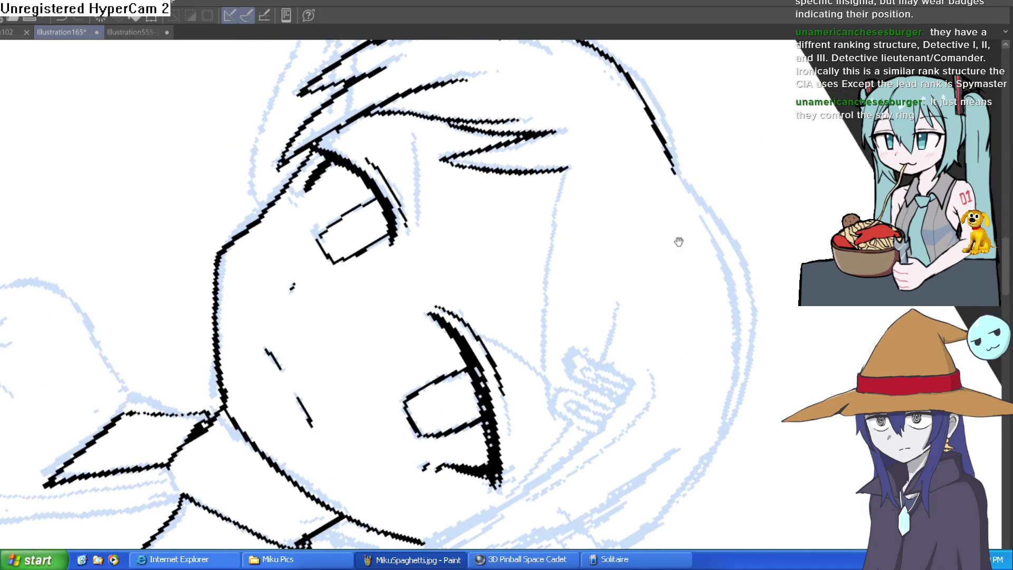
drag(568, 168, 554, 403)
- Ink the right side of the face and the outer hair outline
key(ctrl+0)
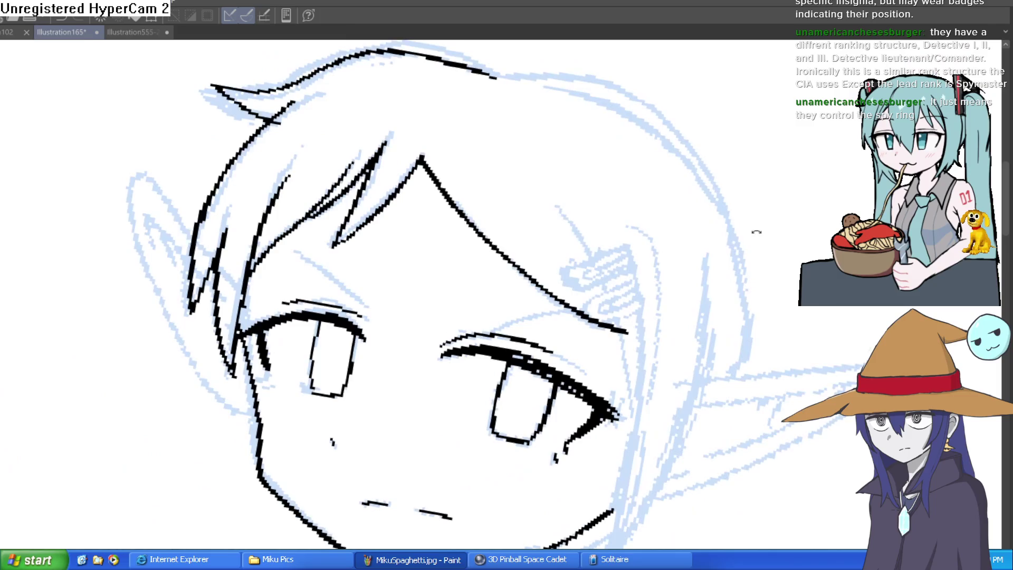
scroll(747, 208, down, 2)
scroll(748, 208, down, 2)
scroll(690, 206, up, 1)
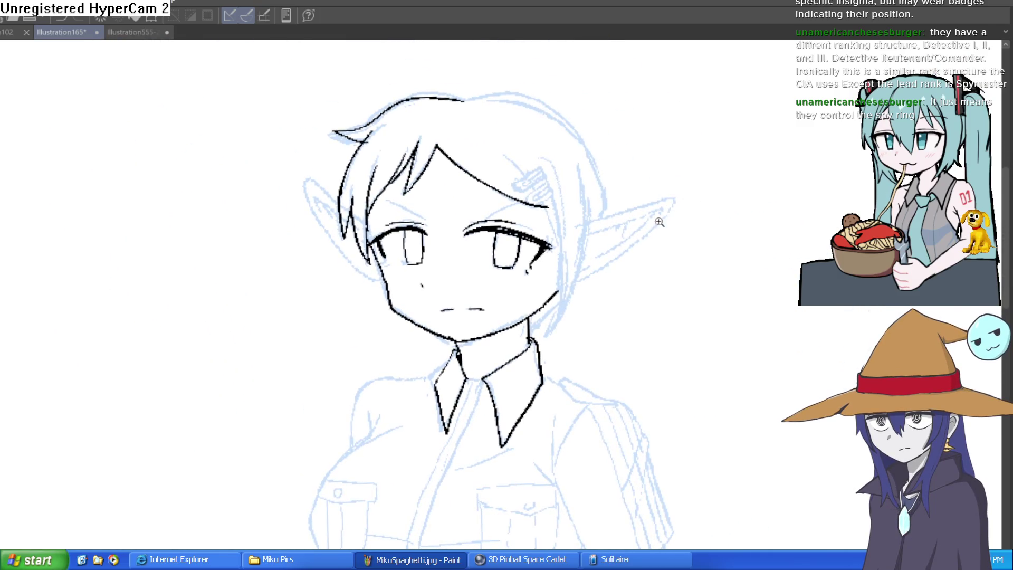
scroll(669, 217, up, 2)
scroll(559, 197, down, 1)
scroll(559, 197, down, 1)
mouse_move(467, 189)
mouse_down()
mouse_move(487, 208)
mouse_move(510, 396)
mouse_up()
drag(527, 358, 548, 191)
key(-)
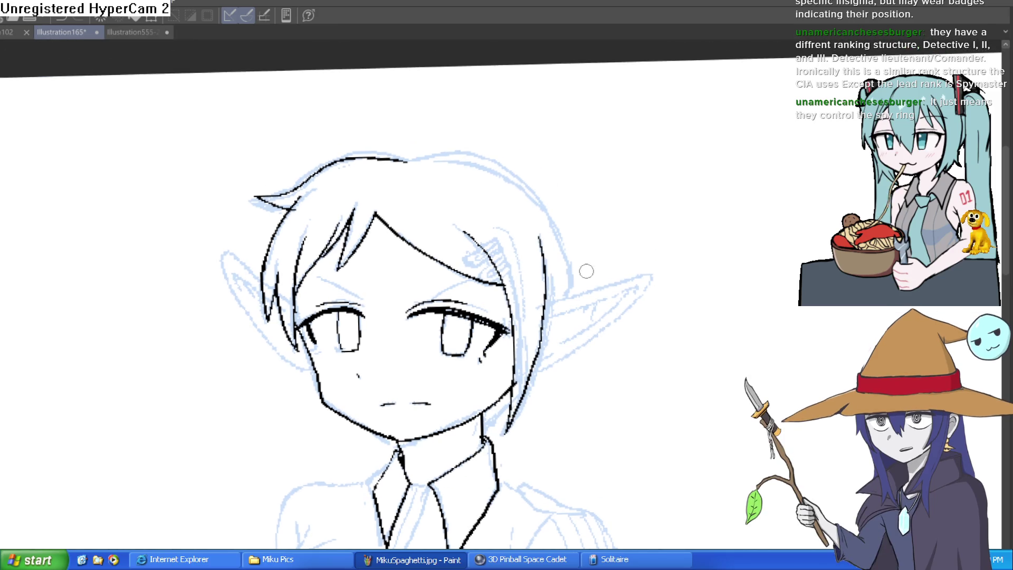
mouse_move(570, 292)
mouse_down()
mouse_move(519, 183)
mouse_move(470, 152)
mouse_move(406, 160)
mouse_up()
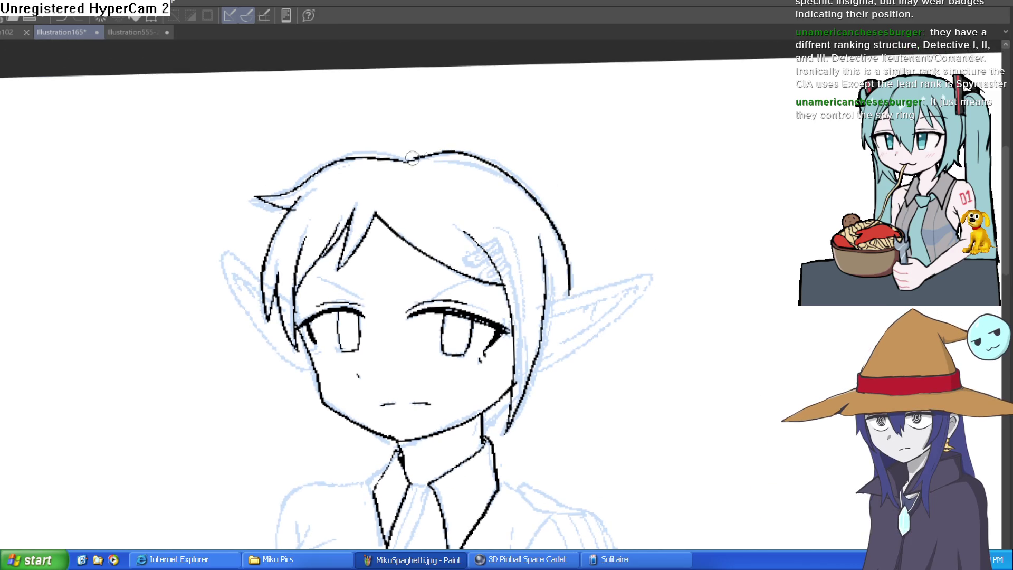
- Draw a long hair strand beside the right cheek and jaw strands, then erase to trim them
scroll(602, 198, down, 1)
scroll(641, 225, up, 1)
scroll(642, 225, down, 1)
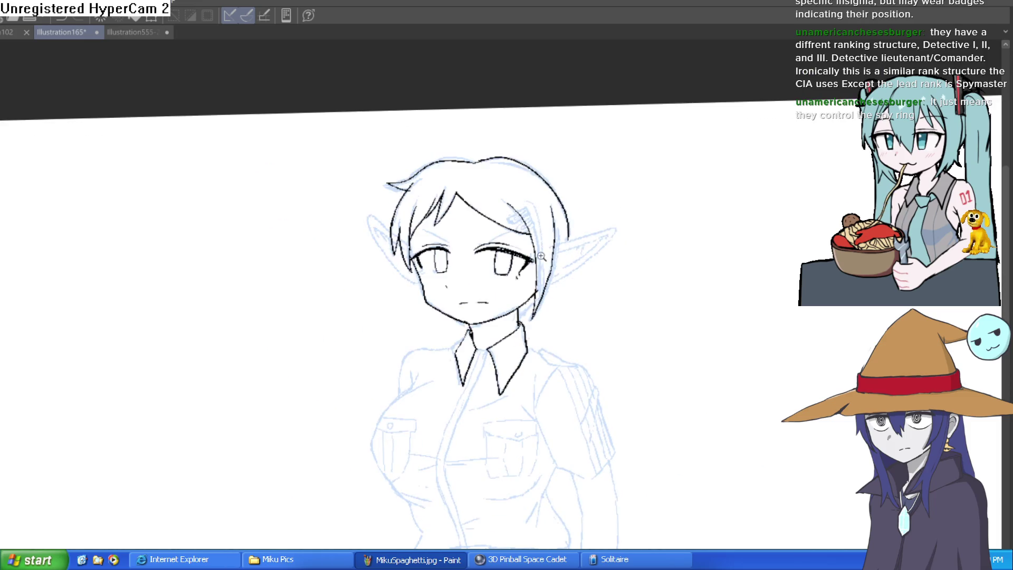
scroll(538, 263, up, 2)
drag(545, 302, 547, 313)
mouse_move(528, 132)
mouse_down()
mouse_move(536, 215)
mouse_move(509, 393)
mouse_up()
mouse_move(478, 451)
mouse_down()
mouse_move(504, 370)
mouse_move(527, 335)
mouse_move(502, 445)
mouse_move(537, 345)
mouse_move(553, 175)
mouse_move(557, 281)
mouse_up()
key(e)
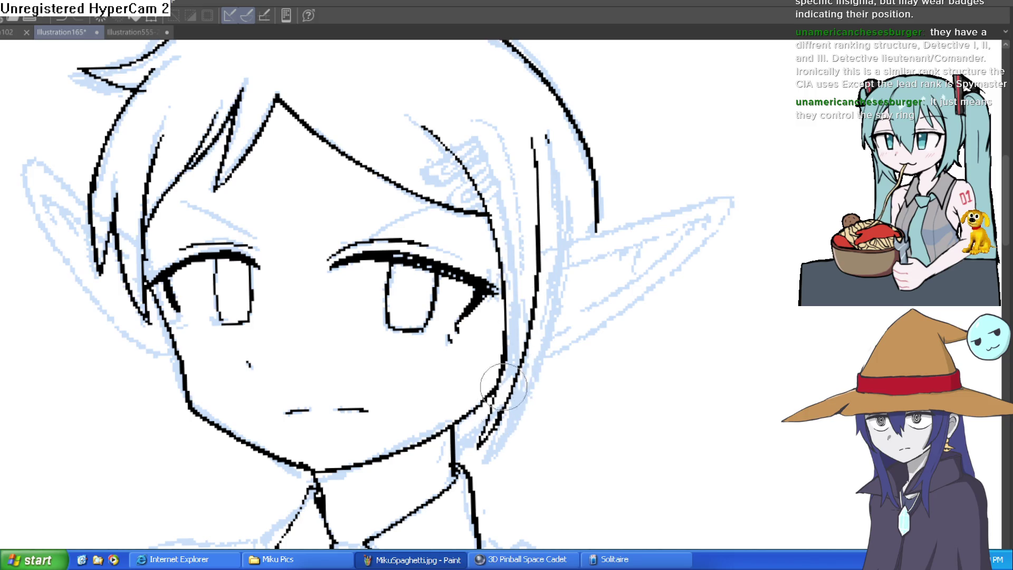
scroll(499, 203, down, 5)
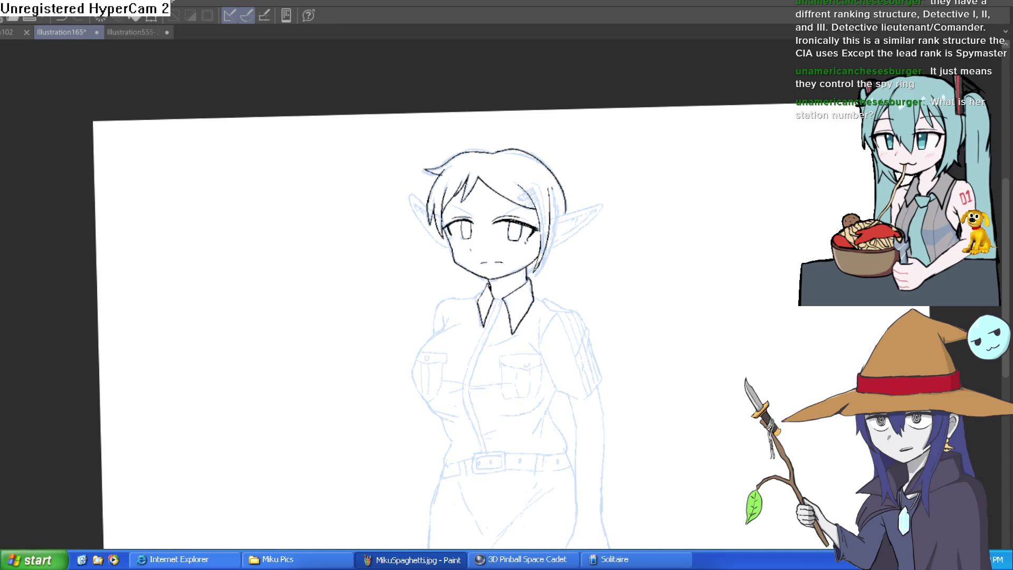
- Ink the top and lower edges of the right ear
drag(571, 235, 553, 265)
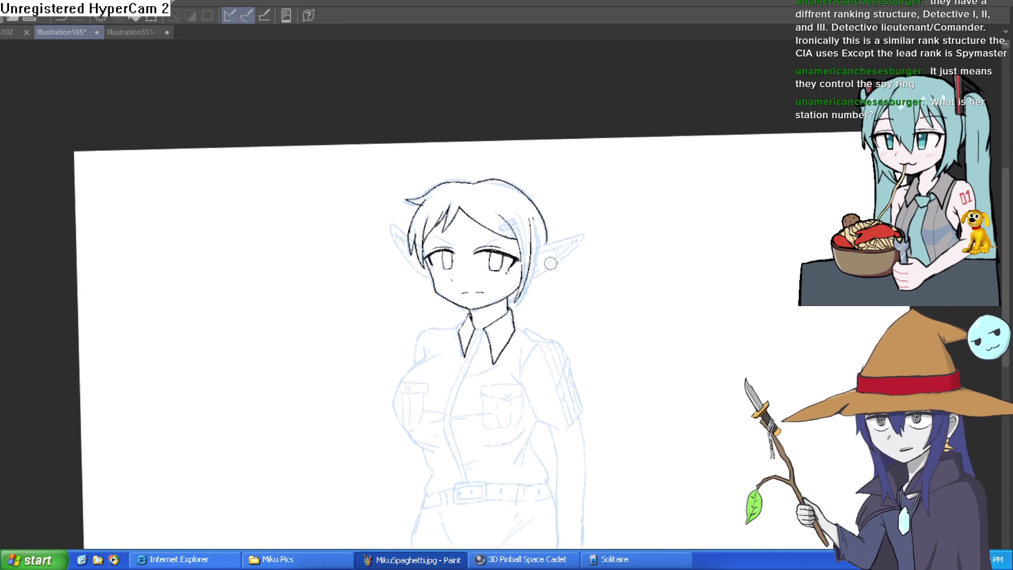
scroll(525, 253, up, 5)
drag(680, 206, 644, 158)
mouse_move(464, 264)
mouse_down()
mouse_move(614, 158)
mouse_move(562, 274)
mouse_move(477, 369)
mouse_move(470, 359)
mouse_up()
drag(633, 245, 412, 460)
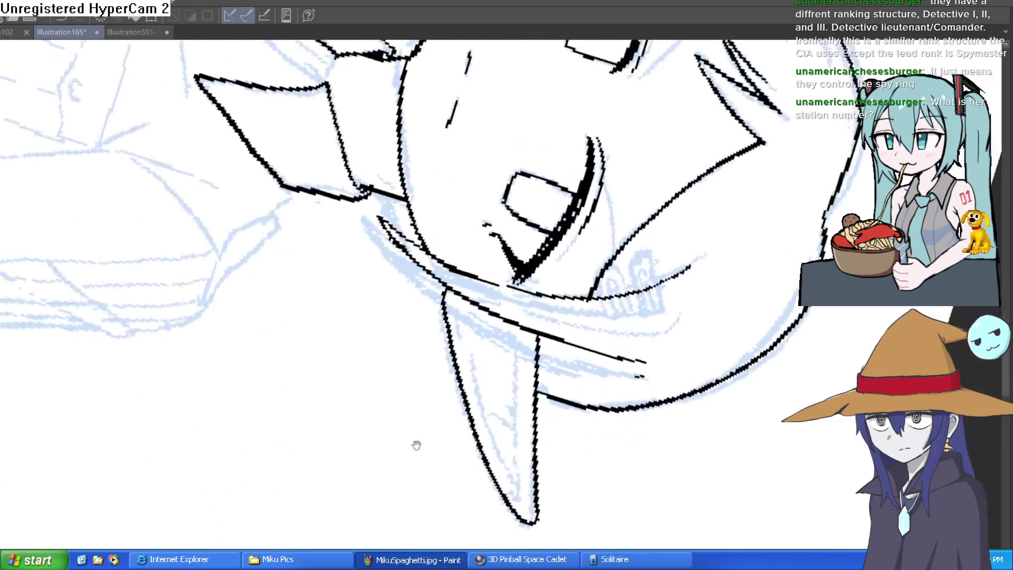
scroll(412, 461, down, 5)
key(minus)
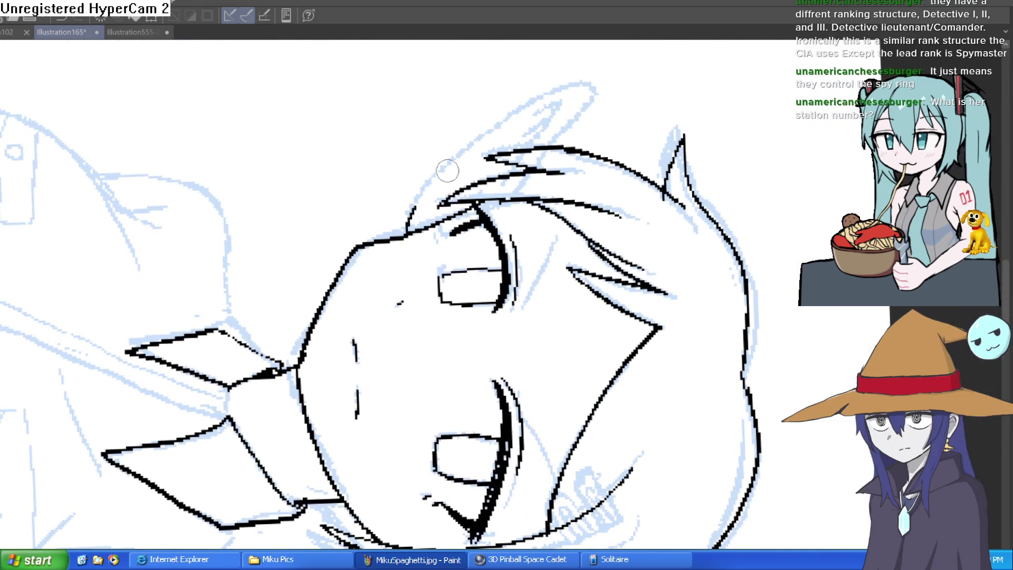
- Ink the ear's upper outline and redraw a shorter hair spike
mouse_move(554, 142)
mouse_down()
mouse_move(599, 86)
mouse_move(457, 154)
mouse_move(408, 228)
mouse_up()
key(ctrl+z)
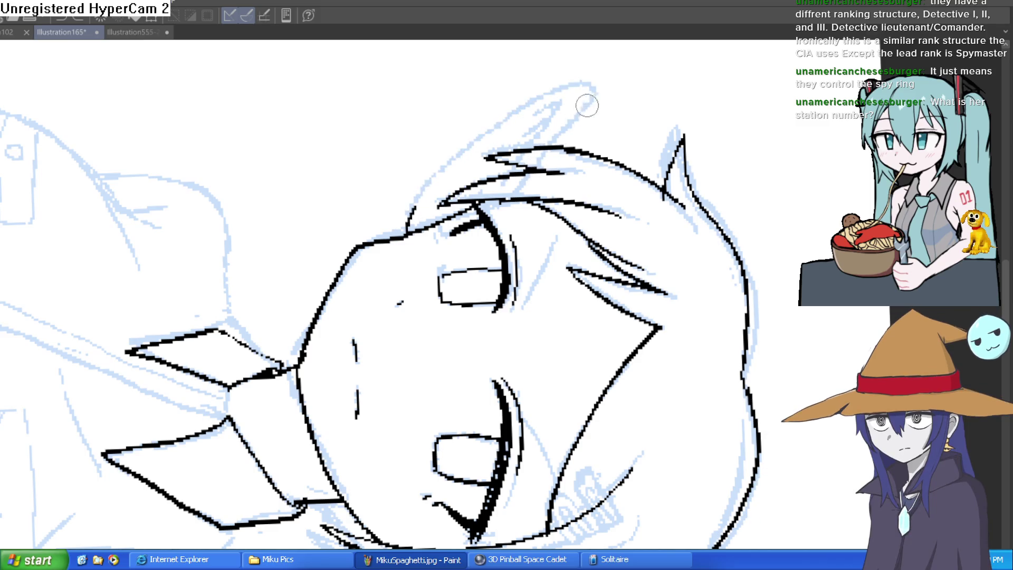
mouse_move(552, 143)
mouse_down()
mouse_move(592, 86)
mouse_move(476, 139)
mouse_move(406, 211)
mouse_move(396, 243)
mouse_up()
key(ctrl+at)
scroll(698, 181, down, 3)
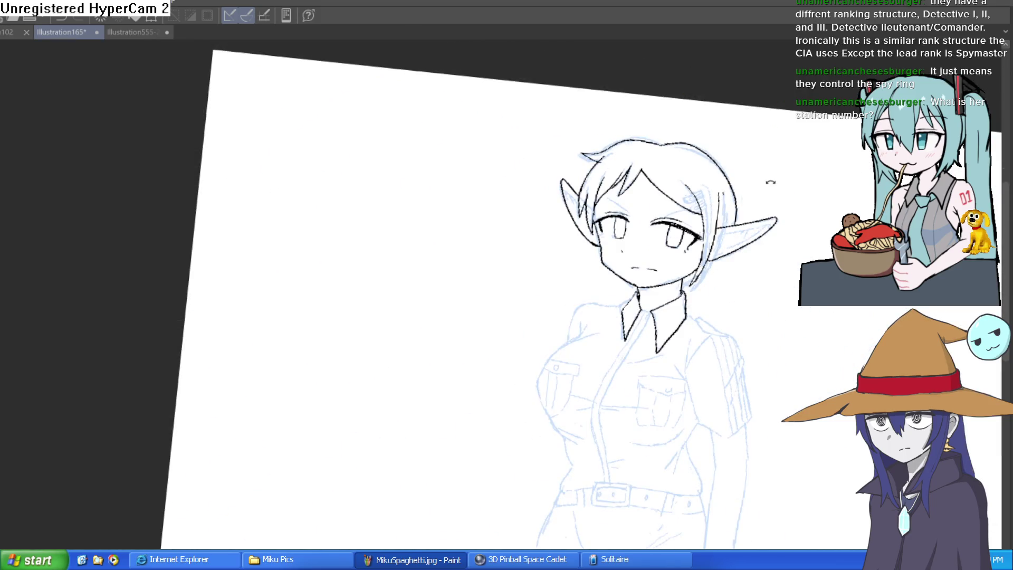
- Draw a freehand lasso selection around the inked right ear
drag(743, 174, 591, 299)
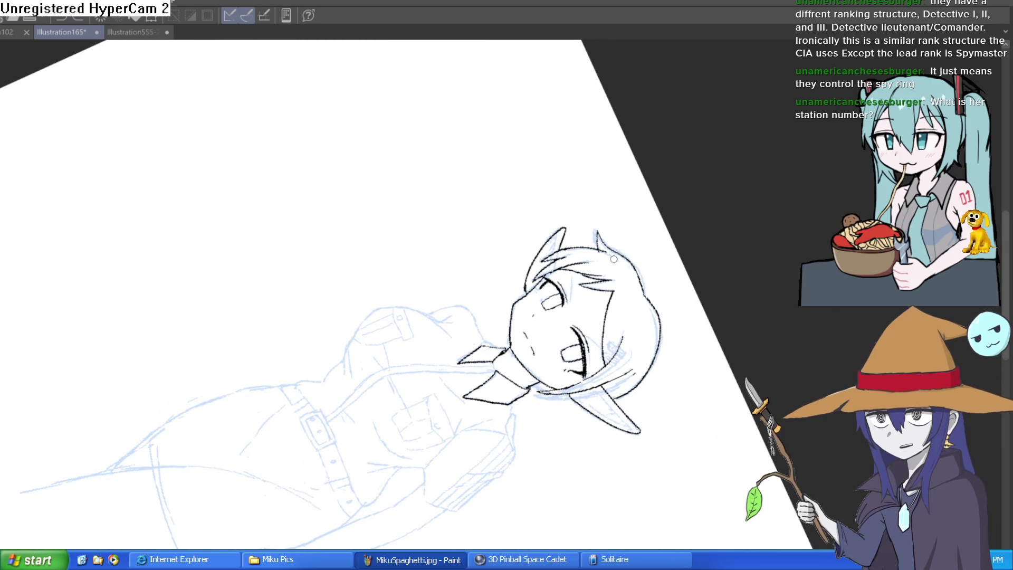
key(ctrl+at)
mouse_move(543, 102)
mouse_down()
mouse_move(690, 185)
mouse_move(778, 352)
mouse_move(669, 208)
mouse_move(615, 158)
mouse_move(575, 175)
mouse_up()
mouse_move(532, 227)
mouse_down()
mouse_move(525, 274)
mouse_move(581, 285)
mouse_move(723, 139)
mouse_move(534, 193)
mouse_up()
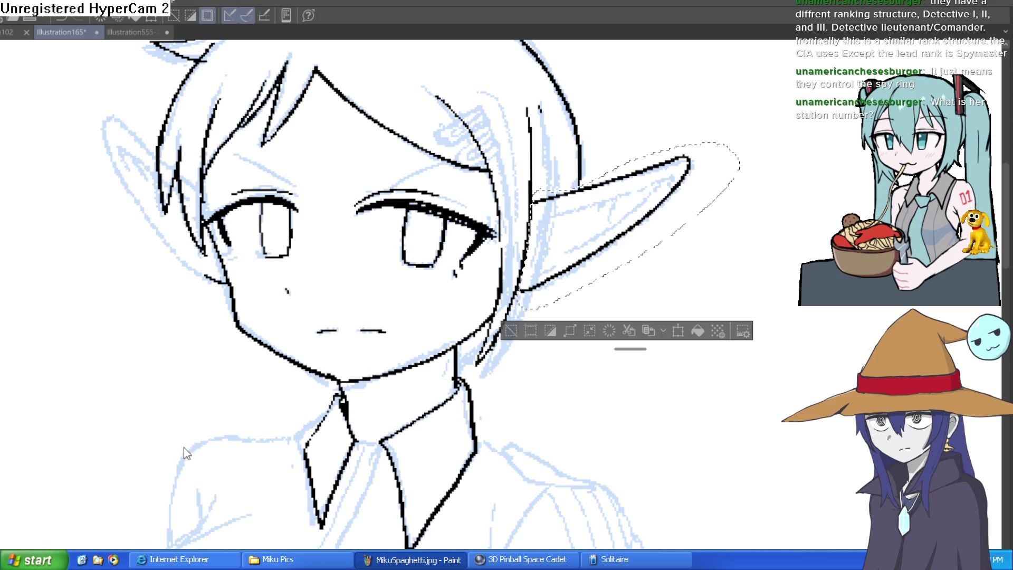
- Transform the selected right ear with Ctrl+T, flip and move it over the left ear, and commit
key(ctrl+t)
mouse_move(659, 237)
mouse_down()
mouse_move(172, 243)
mouse_move(169, 255)
mouse_move(151, 260)
mouse_move(225, 288)
mouse_up()
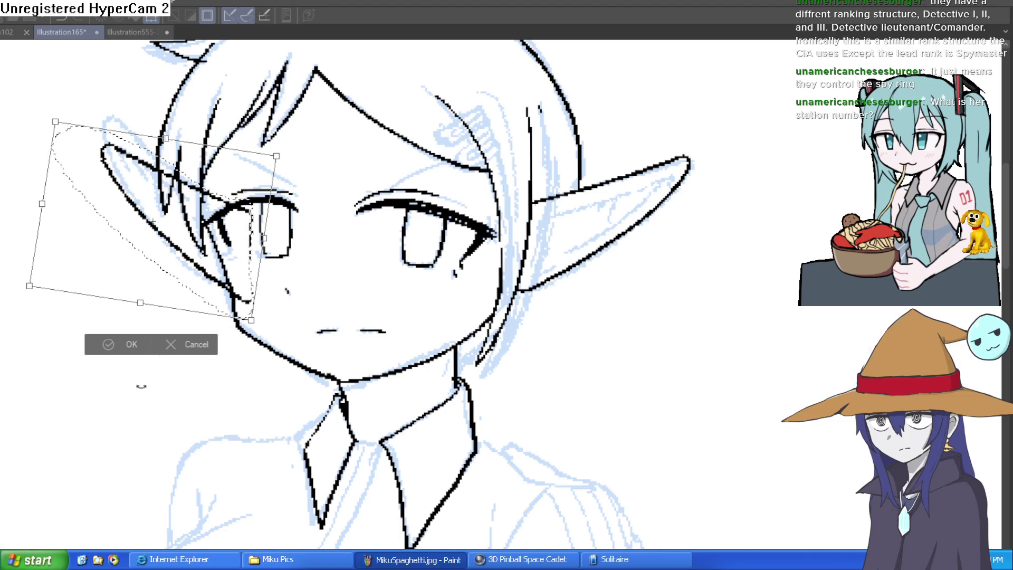
click(122, 346)
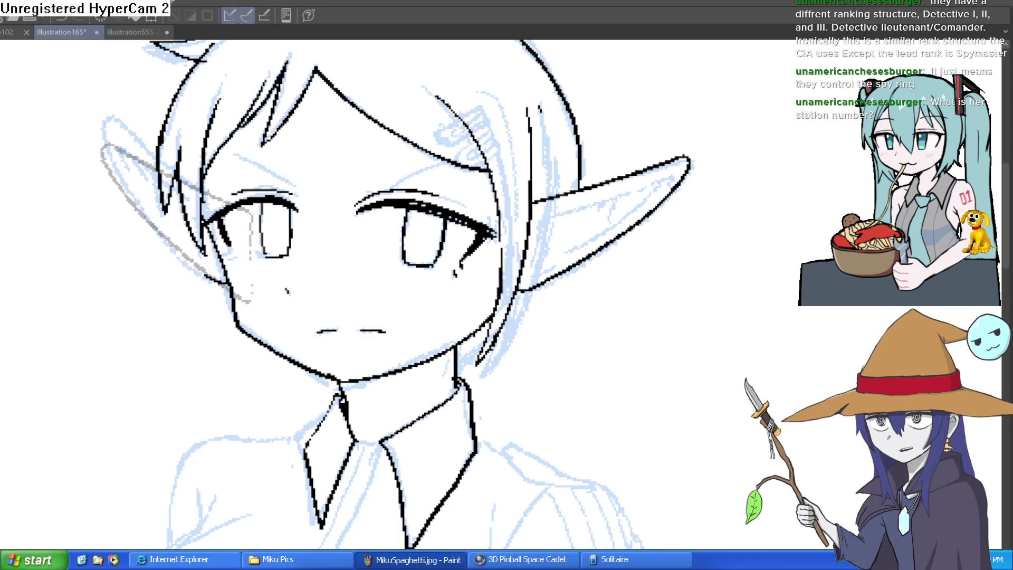
- Trace the left pointed ear up to its tip in one stroke, redoing the looping attempt
drag(622, 124, 407, 282)
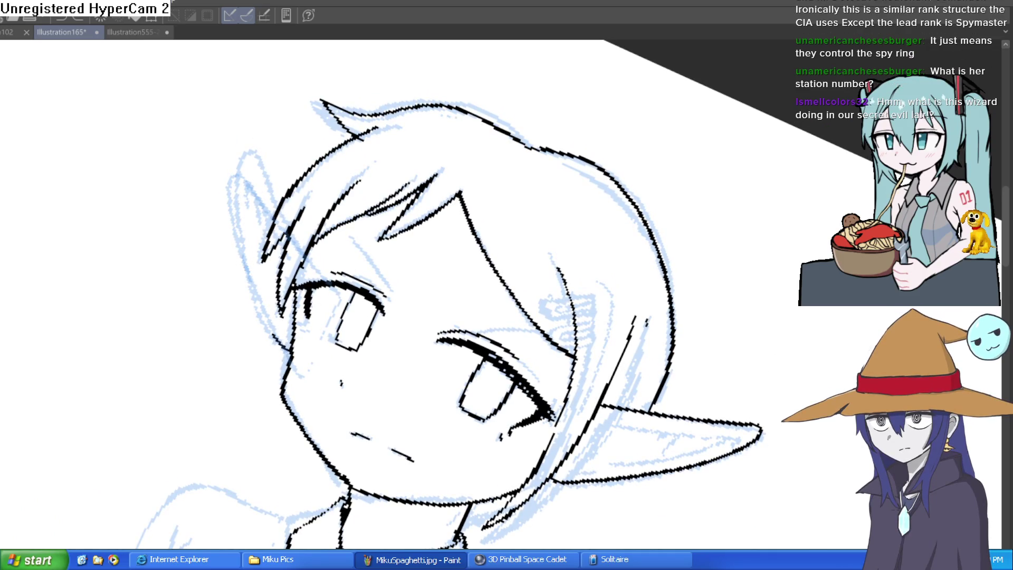
mouse_move(288, 349)
mouse_down()
mouse_move(230, 191)
mouse_move(268, 205)
mouse_up()
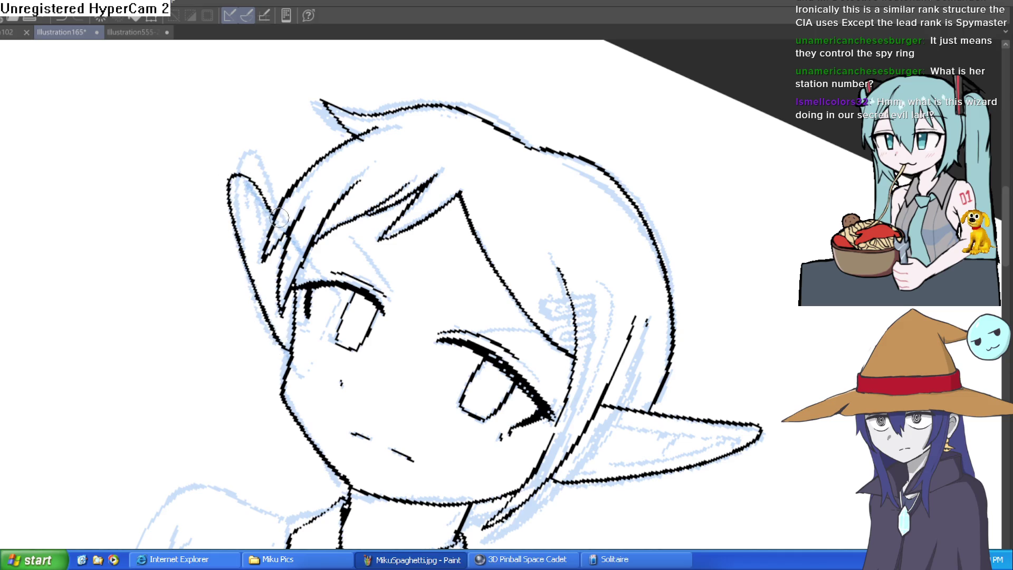
key(ctrl+z)
mouse_move(288, 349)
mouse_down()
mouse_move(234, 192)
mouse_move(488, 171)
mouse_up()
scroll(488, 171, down, 3)
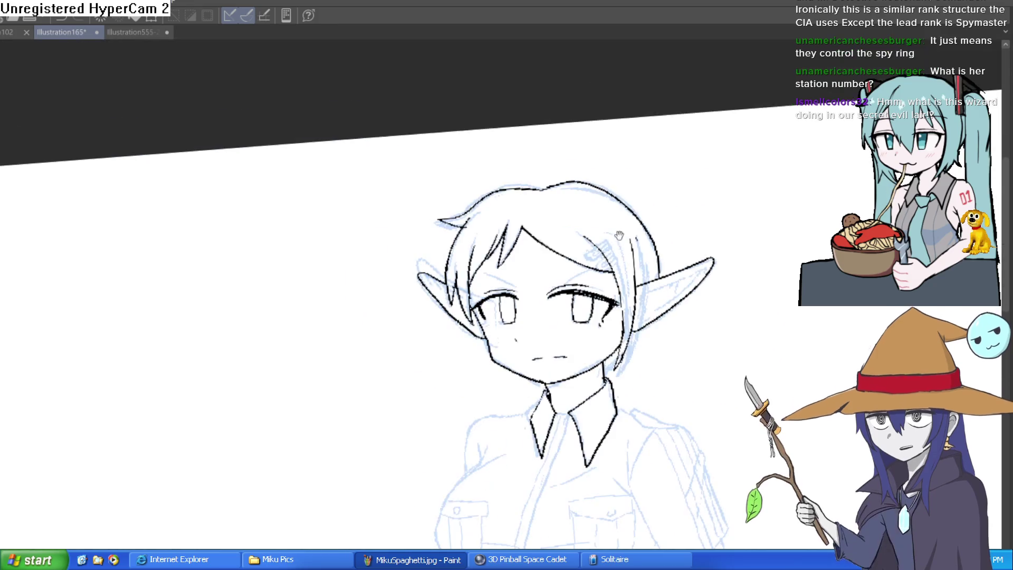
mouse_move(840, 418)
mouse_down()
mouse_move(744, 337)
mouse_move(744, 304)
mouse_up()
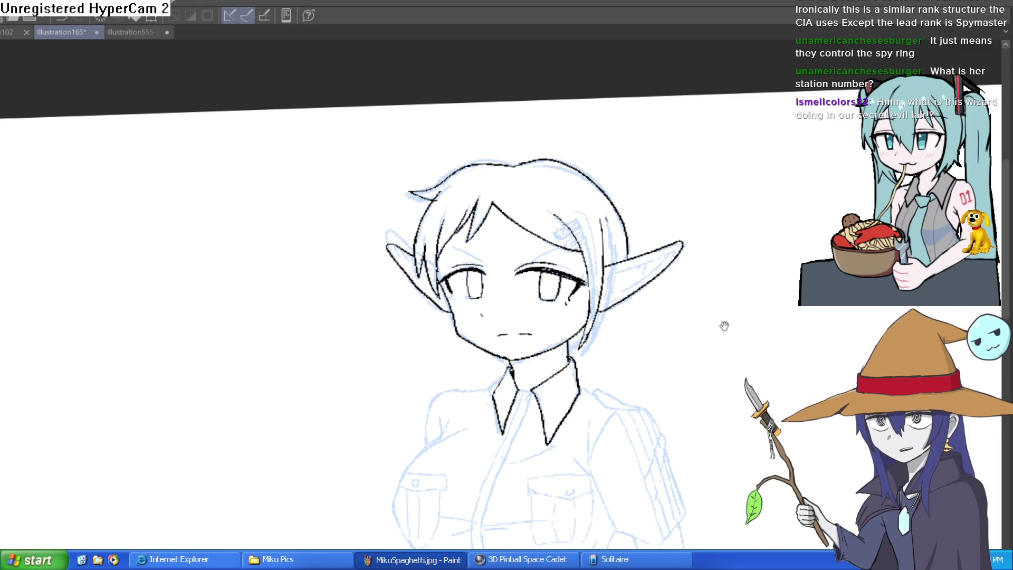
drag(723, 323, 714, 145)
scroll(699, 172, down, 2)
scroll(707, 195, up, 5)
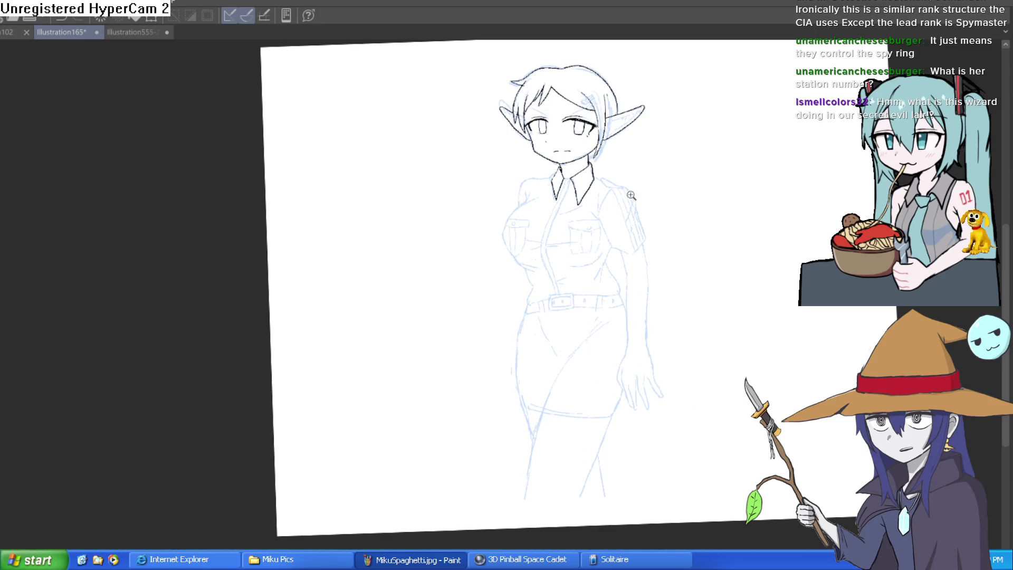
- Draw the chest curve from the collar down the shirt's left side
mouse_move(433, 182)
mouse_down()
mouse_move(373, 244)
mouse_move(284, 403)
mouse_up()
drag(347, 373, 341, 251)
mouse_move(280, 280)
mouse_down()
mouse_move(324, 377)
mouse_move(414, 445)
mouse_move(350, 366)
mouse_move(373, 373)
mouse_move(396, 406)
mouse_move(556, 436)
mouse_move(627, 290)
mouse_up()
scroll(627, 290, down, 5)
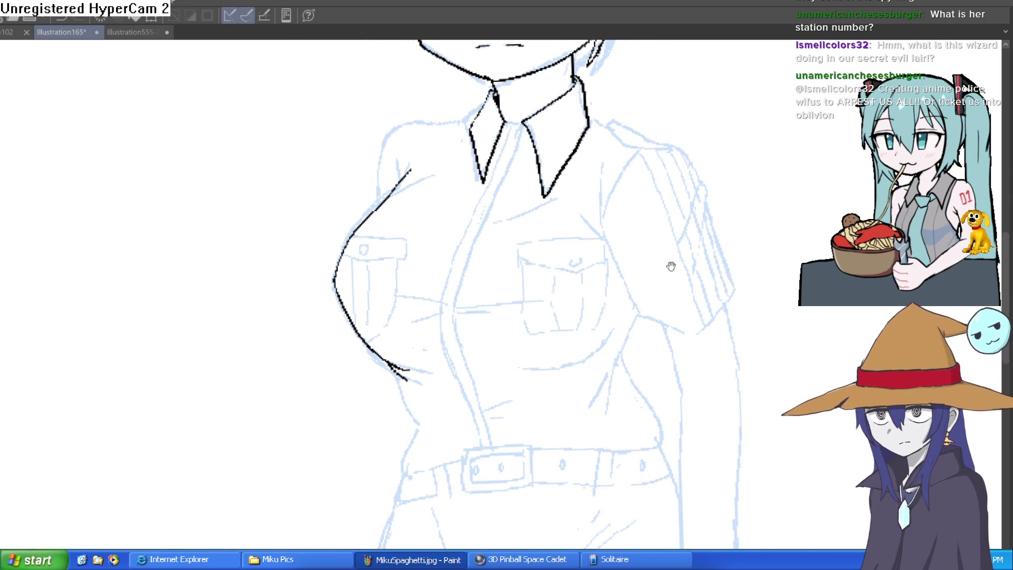
drag(669, 263, 664, 280)
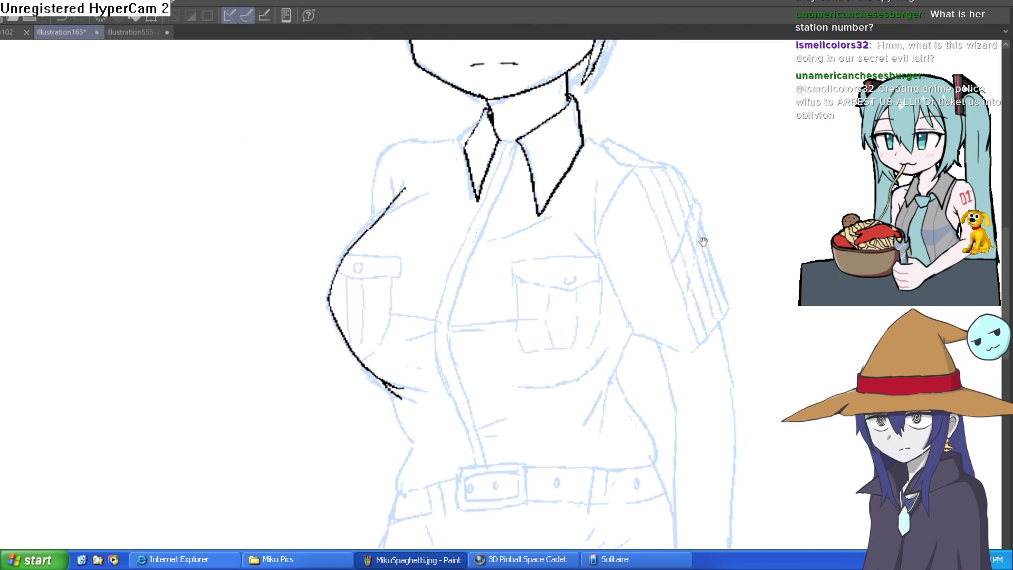
drag(716, 233, 680, 285)
mouse_move(728, 214)
mouse_down()
mouse_move(706, 251)
mouse_move(707, 296)
mouse_move(706, 240)
mouse_up()
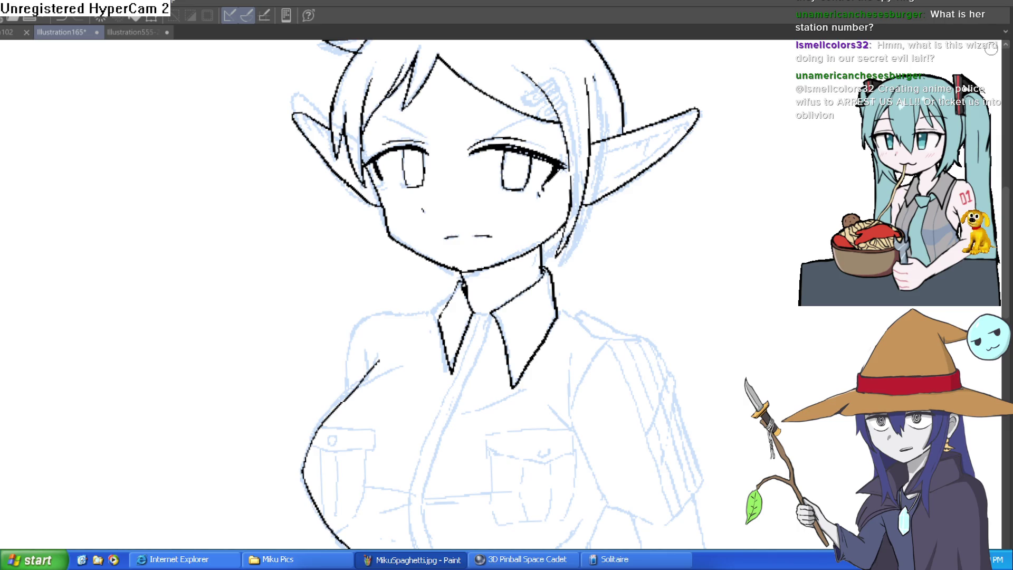
click(991, 49)
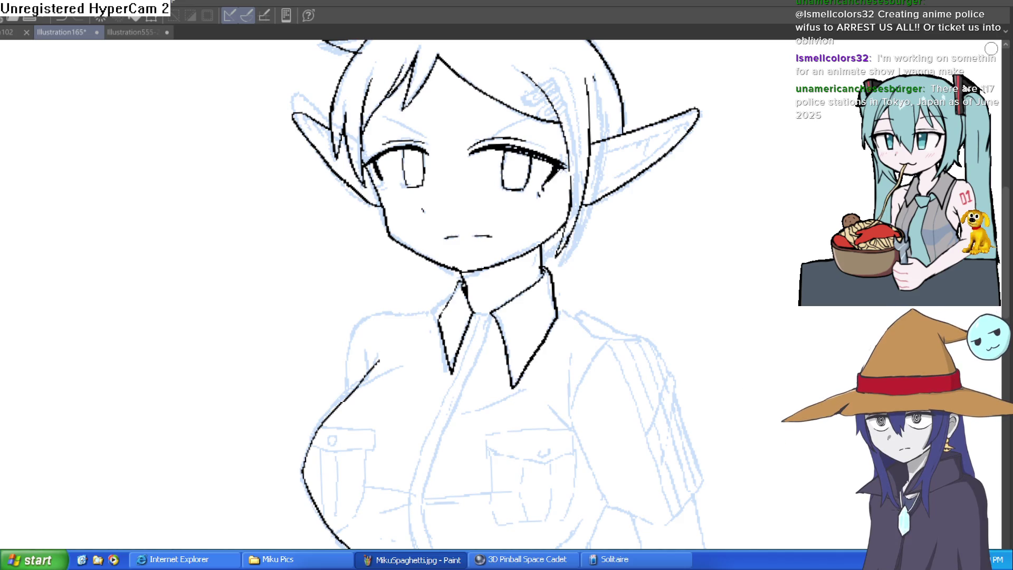
- Ink the right shoulder line from the collar and the short sleeve down to the cuff
drag(367, 370, 369, 356)
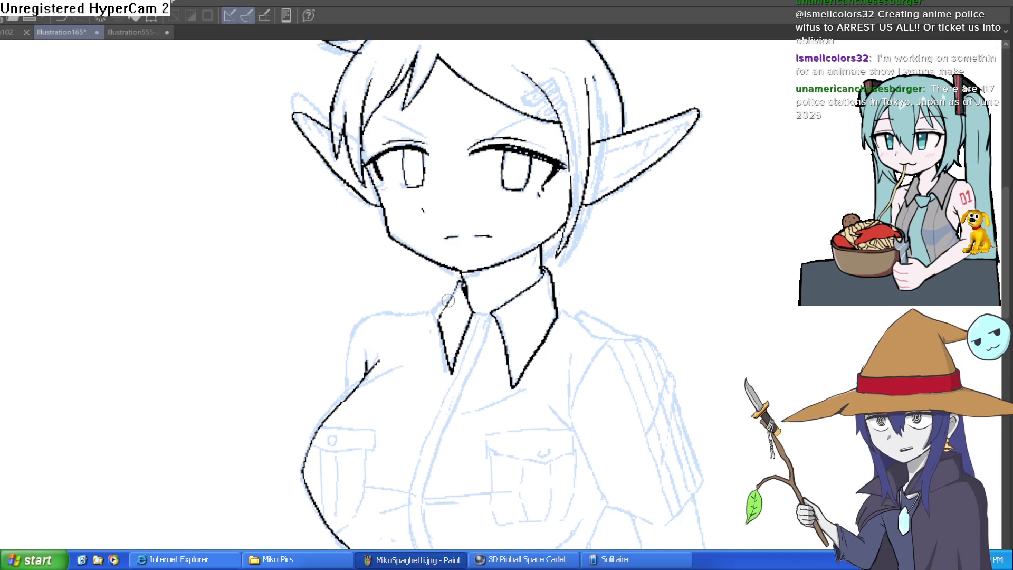
mouse_move(446, 305)
mouse_down()
mouse_move(376, 311)
mouse_move(351, 392)
mouse_up()
mouse_move(590, 319)
mouse_down()
mouse_move(506, 240)
mouse_move(548, 260)
mouse_move(605, 320)
mouse_up()
key(ctrl+z)
key(ctrl+z)
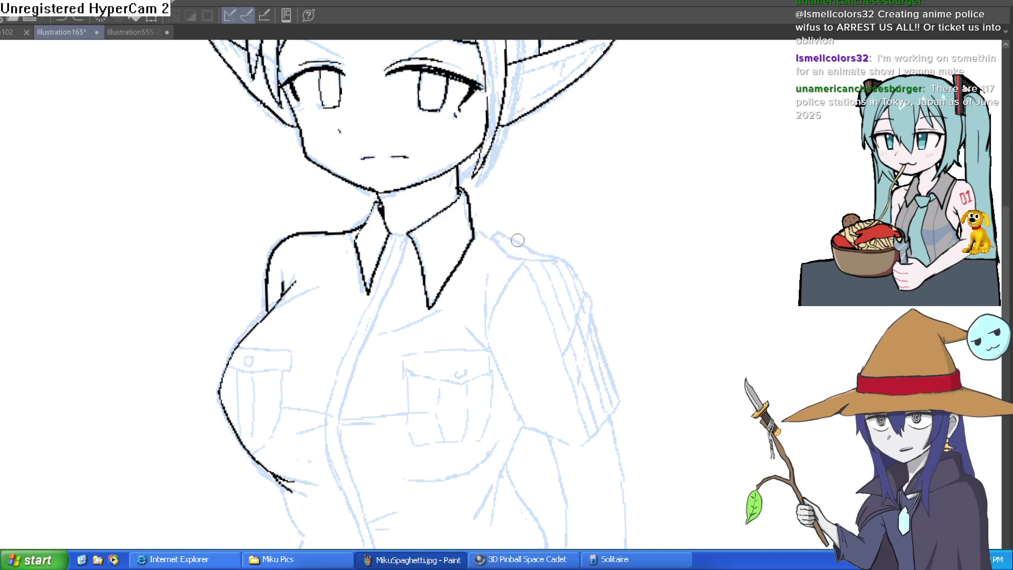
mouse_move(475, 225)
mouse_down()
mouse_move(528, 254)
mouse_move(573, 253)
mouse_up()
drag(572, 255, 587, 280)
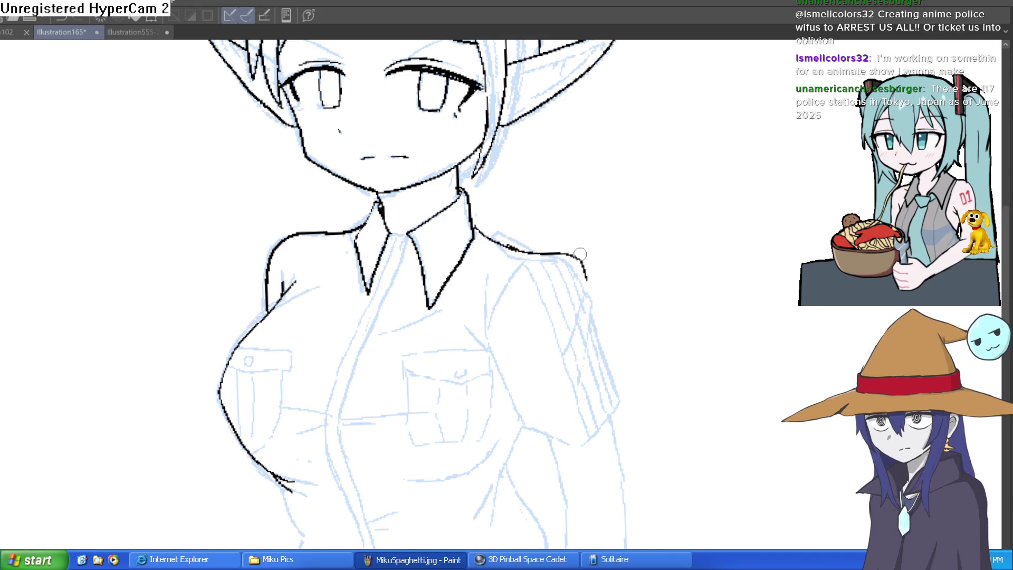
key(ctrl+z)
key(ctrl+z)
mouse_move(486, 234)
mouse_down()
mouse_move(566, 259)
mouse_move(579, 288)
mouse_move(568, 342)
mouse_up()
mouse_move(580, 288)
mouse_down()
mouse_move(583, 328)
mouse_move(614, 373)
mouse_move(583, 443)
mouse_move(490, 359)
mouse_move(504, 279)
mouse_up()
mouse_move(487, 347)
mouse_down()
mouse_move(495, 272)
mouse_move(536, 288)
mouse_up()
- Ink the two placket lines down the shirt front to the belt
drag(397, 257, 328, 455)
mouse_move(401, 260)
mouse_down()
mouse_move(345, 419)
mouse_move(345, 453)
mouse_up()
mouse_move(359, 438)
mouse_down()
mouse_move(353, 320)
mouse_move(375, 451)
mouse_up()
mouse_move(325, 317)
mouse_down()
mouse_move(327, 358)
mouse_move(365, 452)
mouse_up()
scroll(365, 452, down, 5)
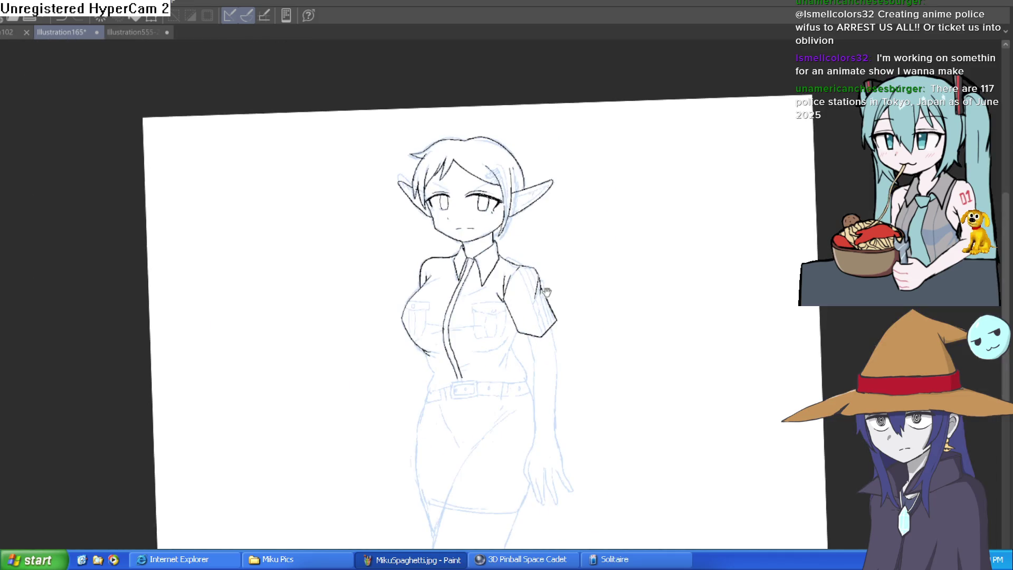
drag(546, 292, 541, 323)
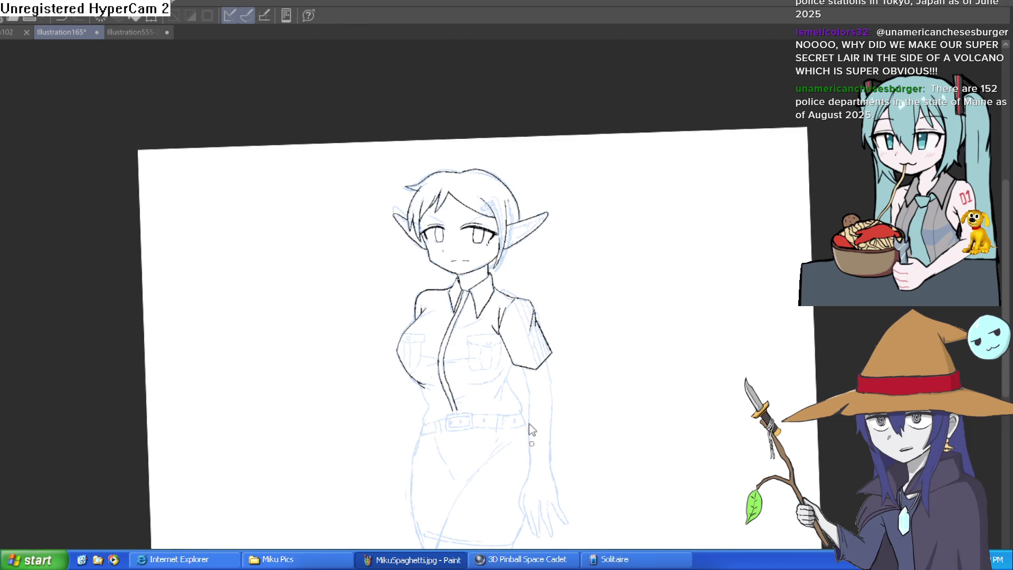
- Ink the hip lines below the belt, including a long line rising right
drag(535, 410, 503, 346)
mouse_move(481, 356)
mouse_down()
mouse_move(484, 291)
mouse_move(584, 267)
mouse_move(378, 333)
mouse_move(361, 298)
mouse_up()
mouse_move(401, 237)
mouse_down()
mouse_move(441, 185)
mouse_move(446, 211)
mouse_move(498, 197)
mouse_up()
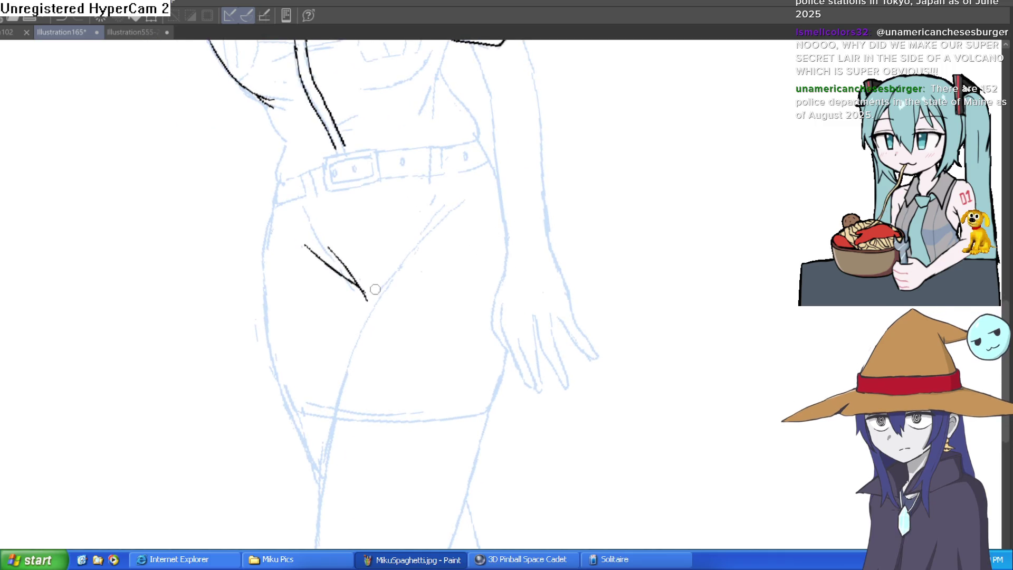
mouse_move(378, 297)
mouse_down()
mouse_move(486, 188)
mouse_move(533, 241)
mouse_move(520, 208)
mouse_move(586, 175)
mouse_up()
- Ink the belt's top and bottom edges, a belt loop and the left end line
drag(502, 216, 528, 225)
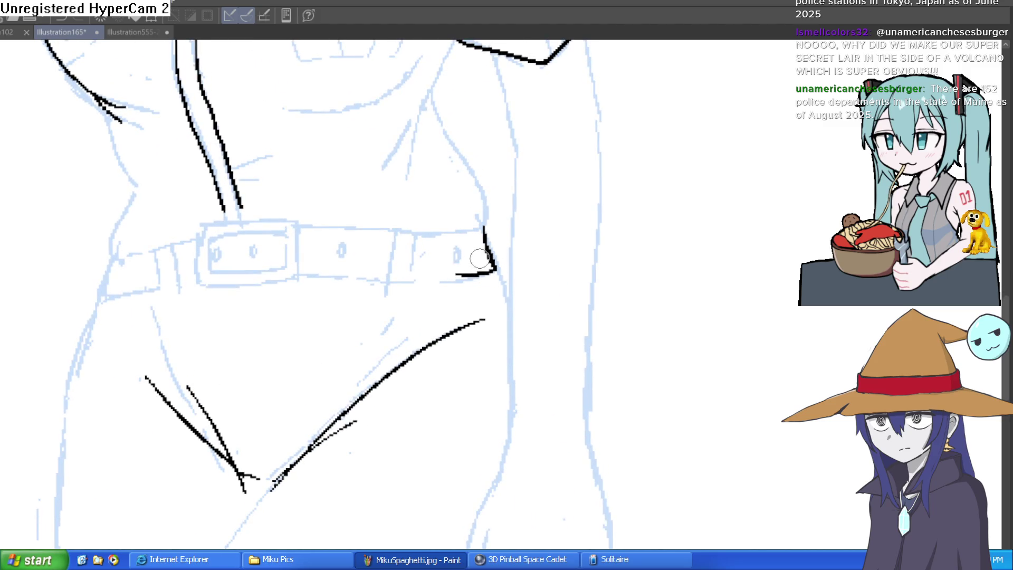
drag(397, 231, 304, 224)
drag(467, 275, 299, 272)
mouse_move(396, 232)
mouse_down()
mouse_move(393, 280)
mouse_move(414, 295)
mouse_up()
drag(393, 261, 391, 295)
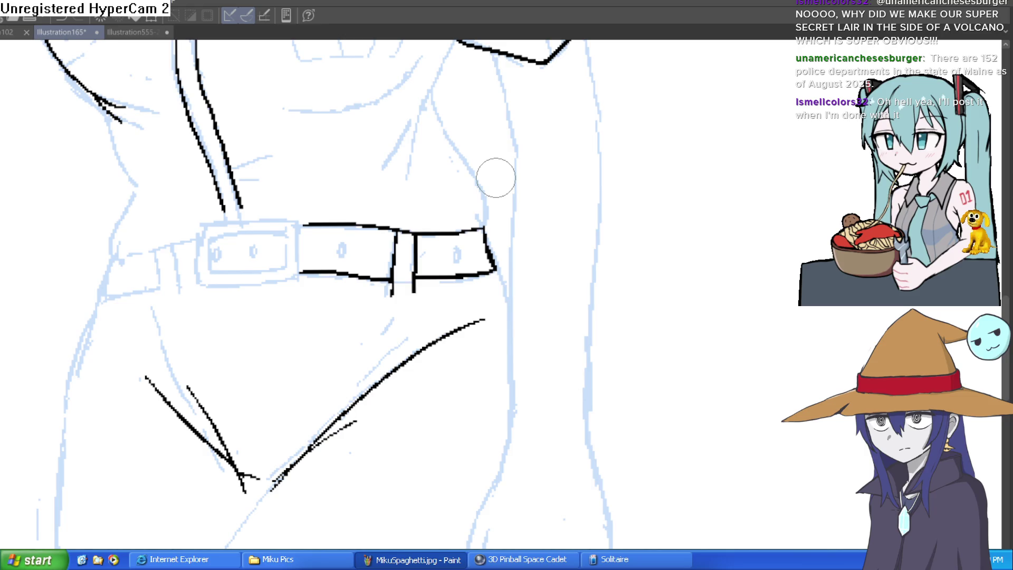
drag(482, 228, 563, 214)
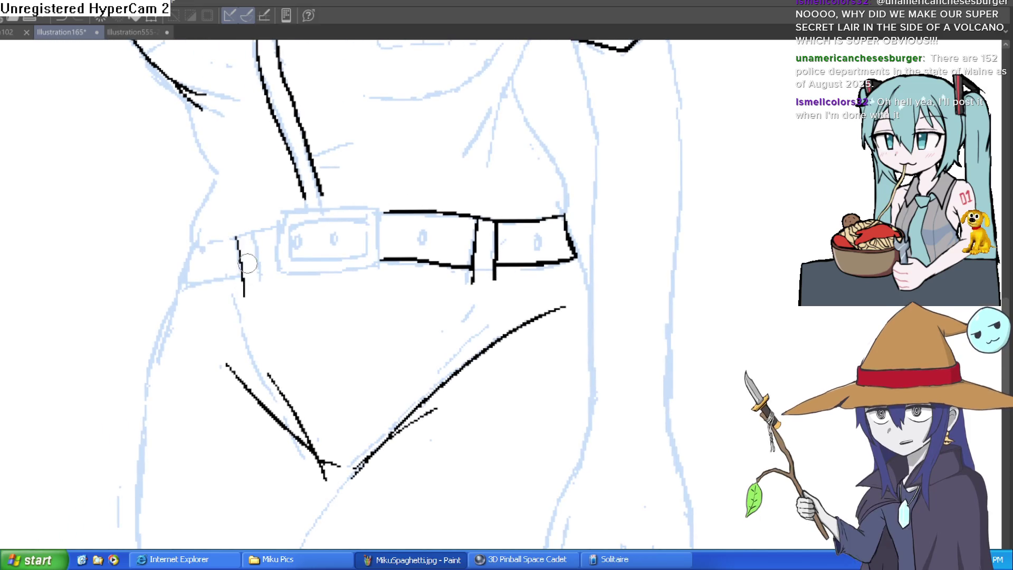
drag(236, 238, 240, 286)
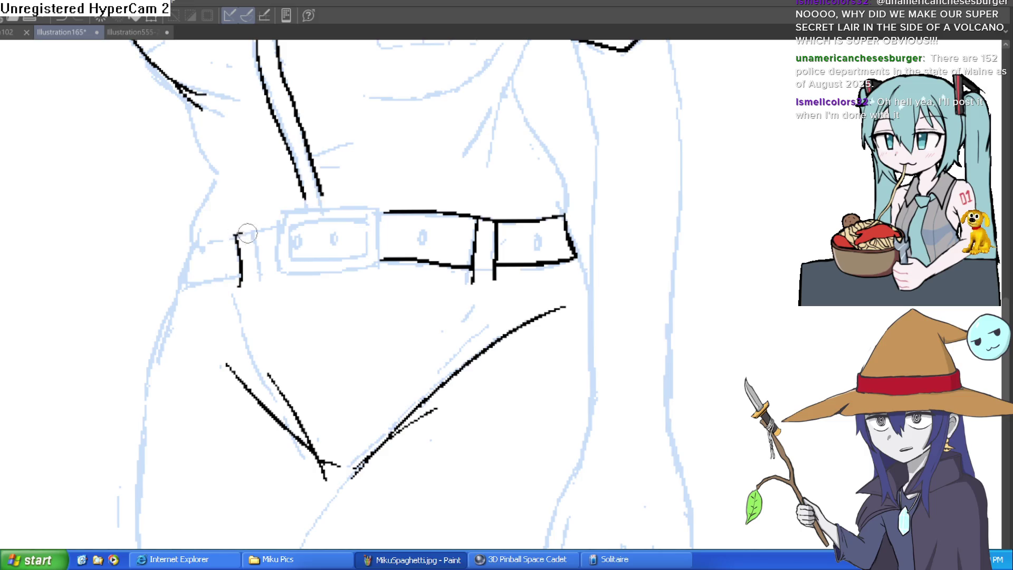
- Ink the belt's right end, the buckle outline and a hole inside the buckle
drag(549, 172, 563, 129)
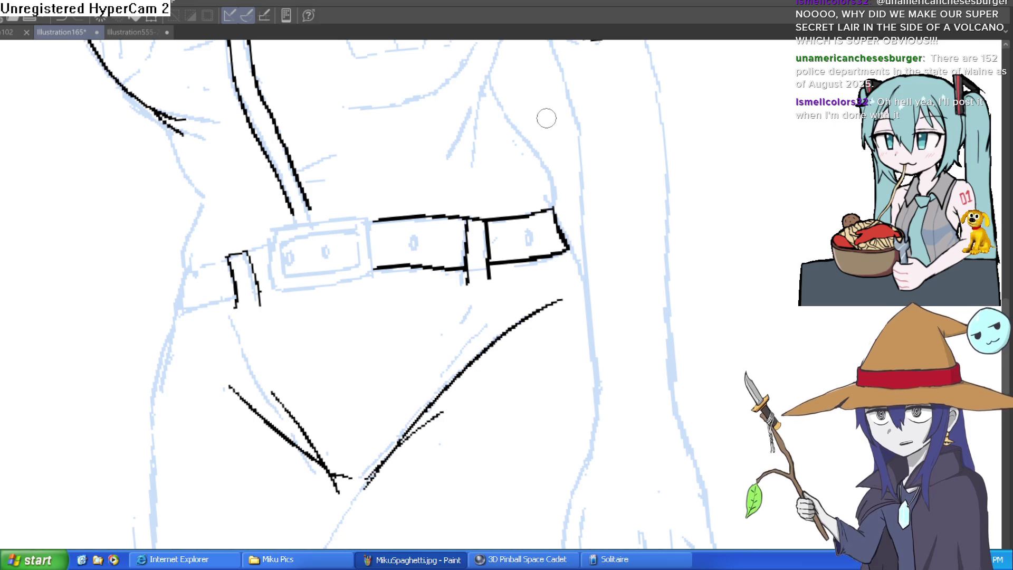
mouse_move(745, 123)
mouse_down()
mouse_move(782, 238)
mouse_move(633, 219)
mouse_move(561, 226)
mouse_up()
mouse_move(569, 282)
mouse_down()
mouse_move(564, 211)
mouse_move(585, 174)
mouse_move(549, 174)
mouse_move(461, 226)
mouse_move(475, 208)
mouse_move(482, 244)
mouse_move(468, 175)
mouse_up()
drag(547, 214, 505, 252)
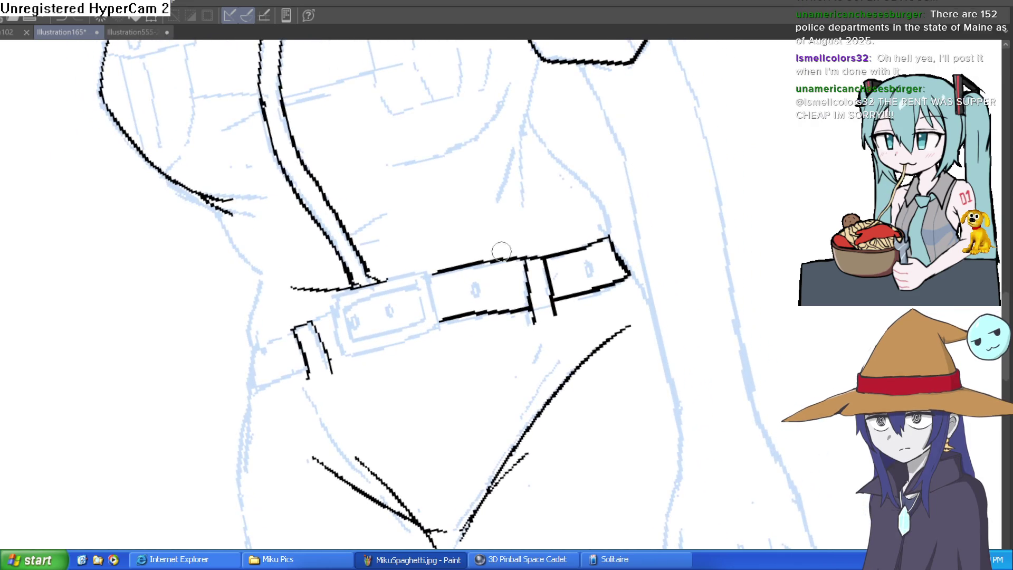
drag(429, 269, 432, 290)
mouse_move(420, 340)
mouse_down()
mouse_move(342, 362)
mouse_move(346, 296)
mouse_up()
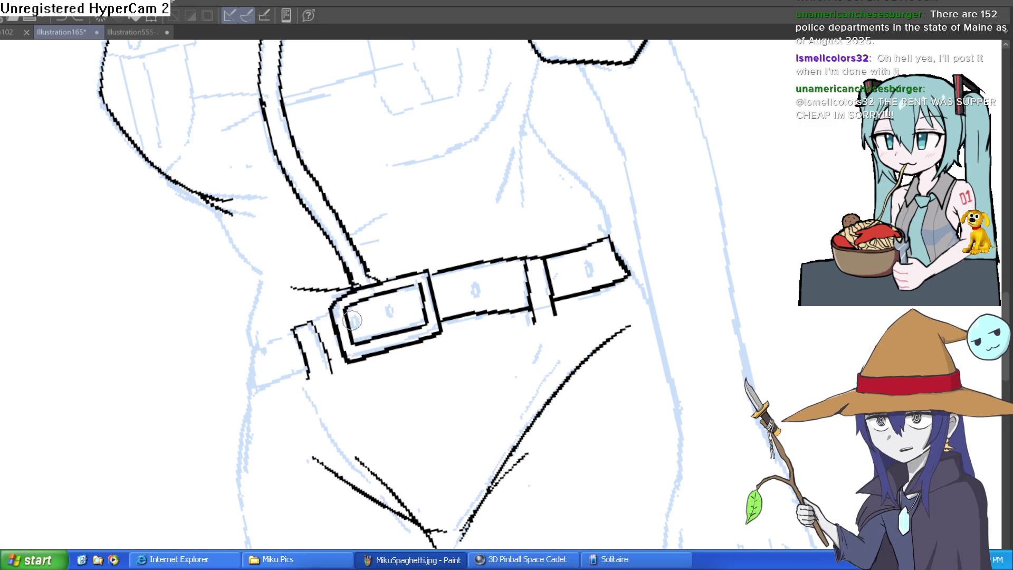
drag(394, 299, 392, 315)
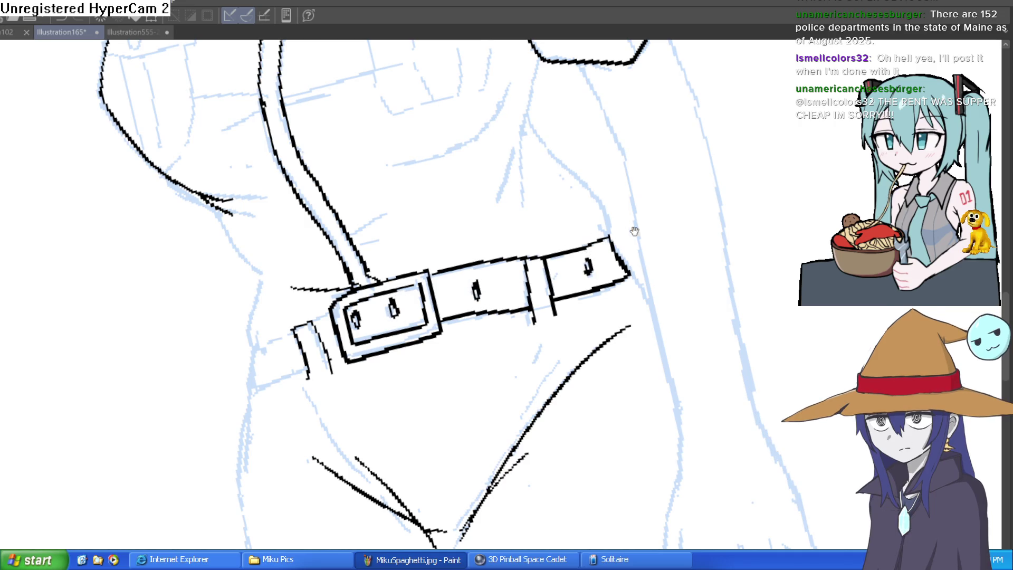
drag(628, 233, 727, 193)
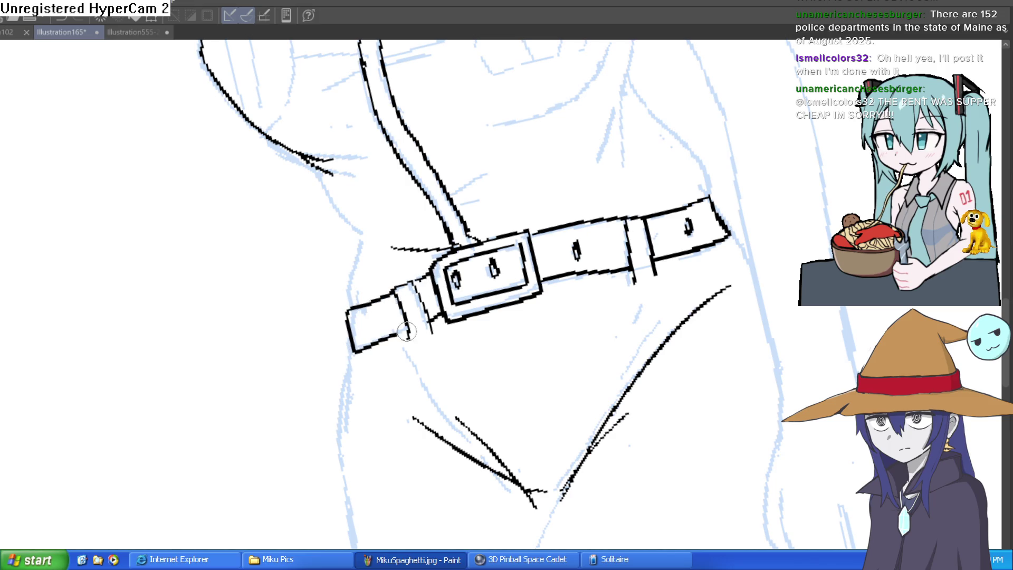
mouse_move(617, 249)
mouse_down()
mouse_move(735, 249)
mouse_move(610, 237)
mouse_move(616, 268)
mouse_up()
scroll(511, 163, up, 10)
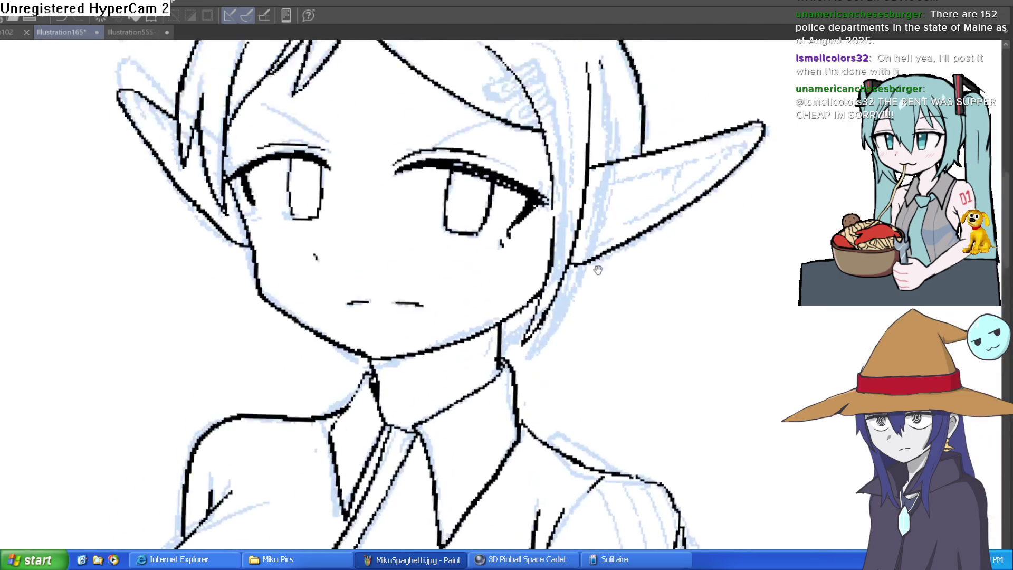
- Outline the hair clip near the elf's right eye
mouse_move(474, 164)
mouse_down()
mouse_move(427, 237)
mouse_move(469, 216)
mouse_move(510, 140)
mouse_move(533, 171)
mouse_move(488, 277)
mouse_move(551, 222)
mouse_move(563, 172)
mouse_move(520, 211)
mouse_move(493, 275)
mouse_move(567, 174)
mouse_move(449, 234)
mouse_move(501, 158)
mouse_move(441, 232)
mouse_move(487, 154)
mouse_move(430, 216)
mouse_move(475, 174)
mouse_move(522, 174)
mouse_move(425, 185)
mouse_move(528, 121)
mouse_move(438, 232)
mouse_move(482, 203)
mouse_move(502, 158)
mouse_move(475, 263)
mouse_move(522, 317)
mouse_move(588, 178)
mouse_move(506, 253)
mouse_move(499, 341)
mouse_move(580, 295)
mouse_move(618, 208)
mouse_move(638, 262)
mouse_move(552, 343)
mouse_move(543, 293)
mouse_move(580, 246)
mouse_up()
click(478, 201)
scroll(580, 247, down, 5)
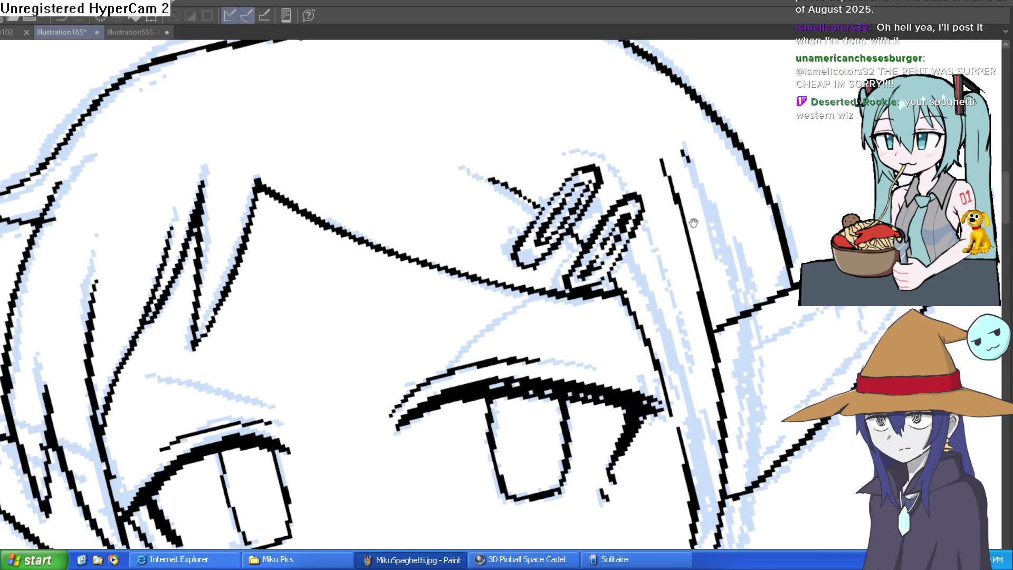
scroll(650, 202, down, 4)
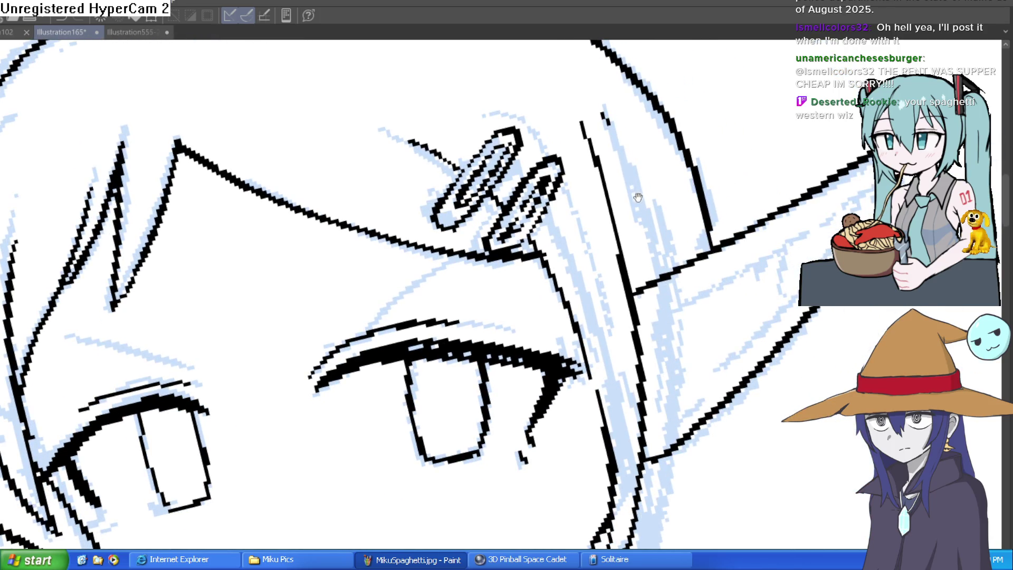
drag(664, 226, 656, 159)
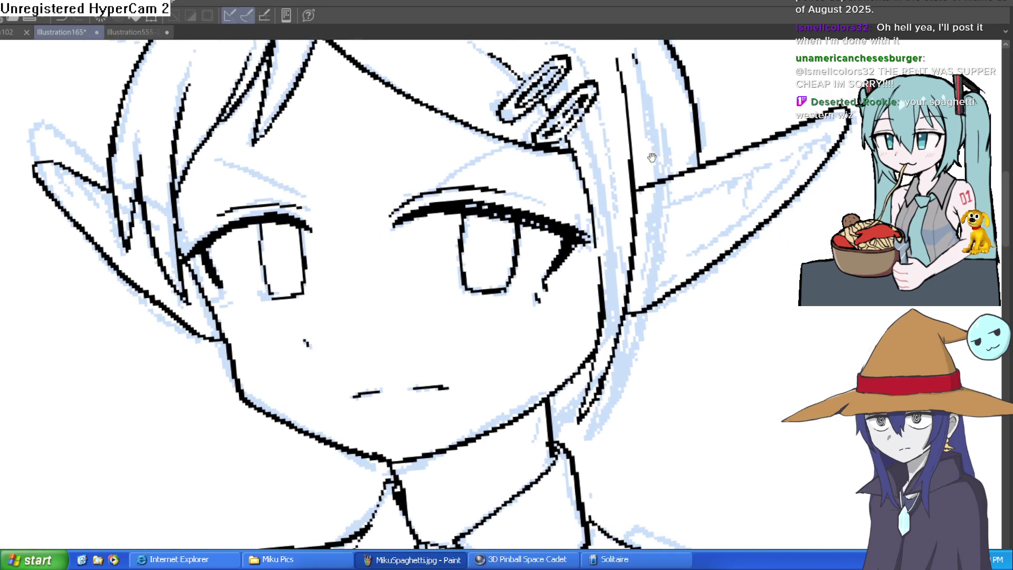
scroll(445, 220, up, 2)
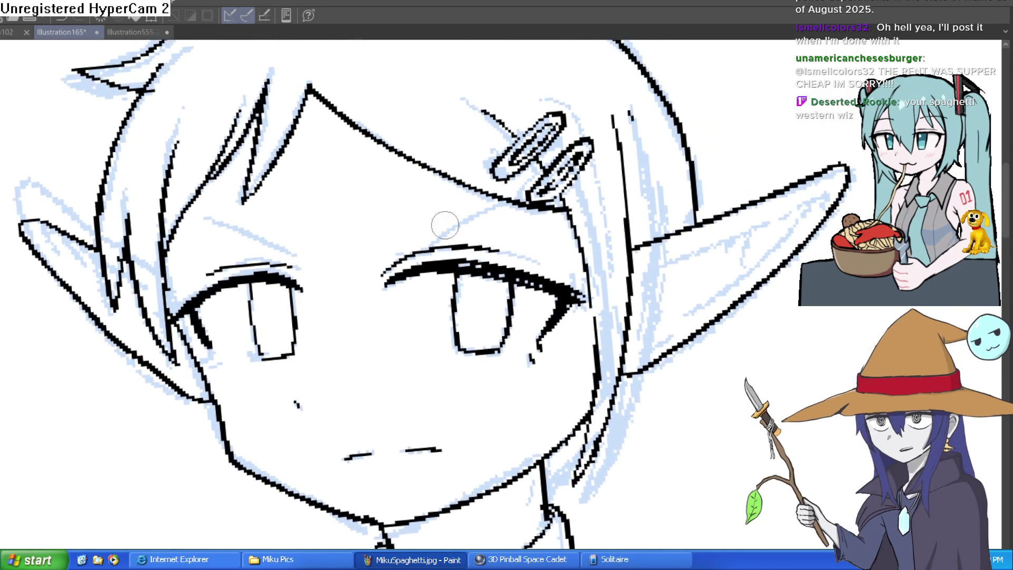
- Hide the blue sketch layer to review the clean line art
mouse_move(559, 174)
mouse_down()
mouse_move(658, 251)
mouse_move(656, 269)
mouse_move(607, 294)
mouse_move(587, 333)
mouse_move(578, 409)
mouse_up()
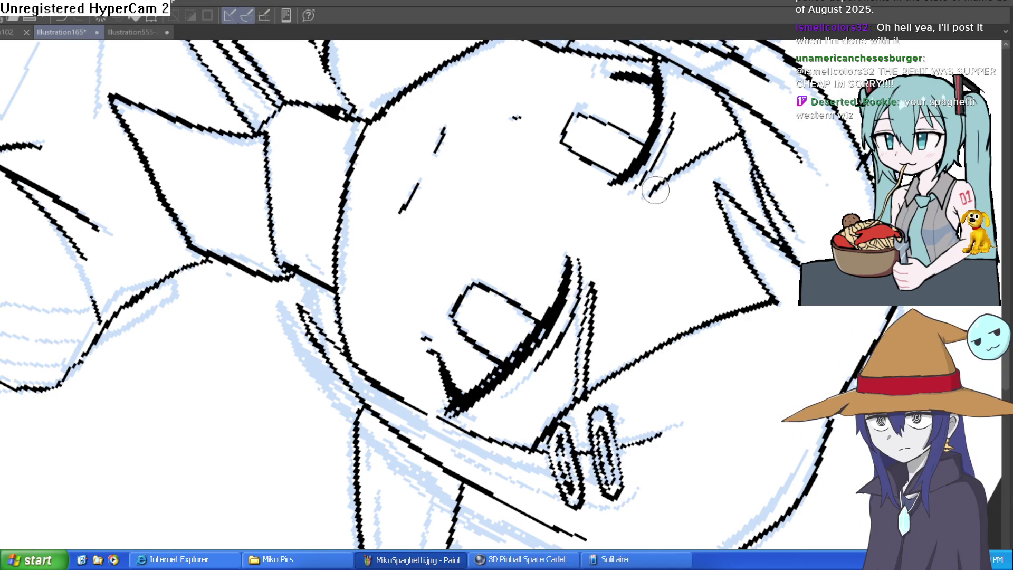
mouse_move(655, 191)
mouse_down()
mouse_move(652, 218)
mouse_move(671, 147)
mouse_up()
drag(833, 490, 780, 331)
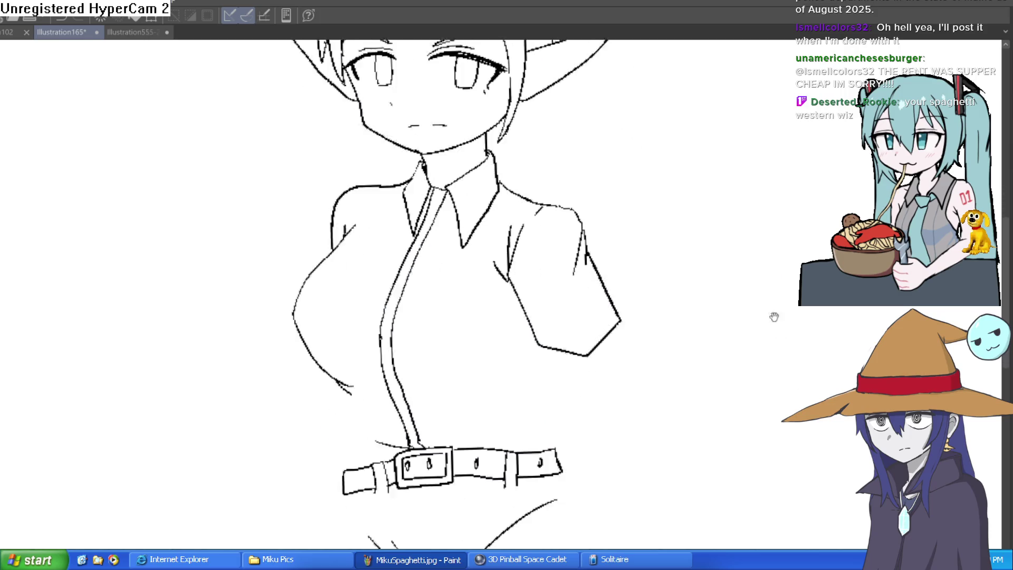
scroll(755, 283, down, 3)
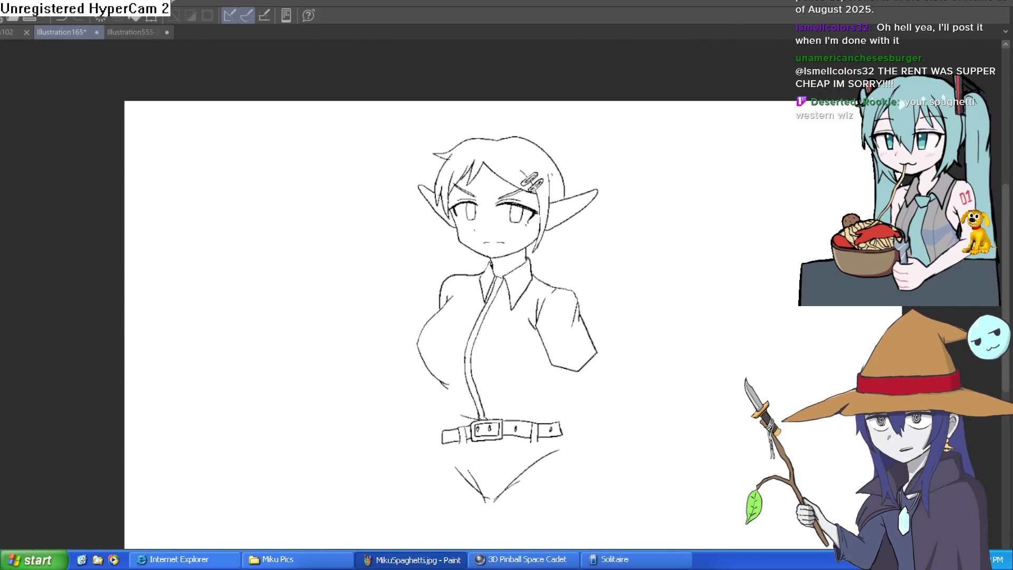
- Flip the canvas horizontally back and forth to check proportions
key(h)
scroll(556, 226, up, 3)
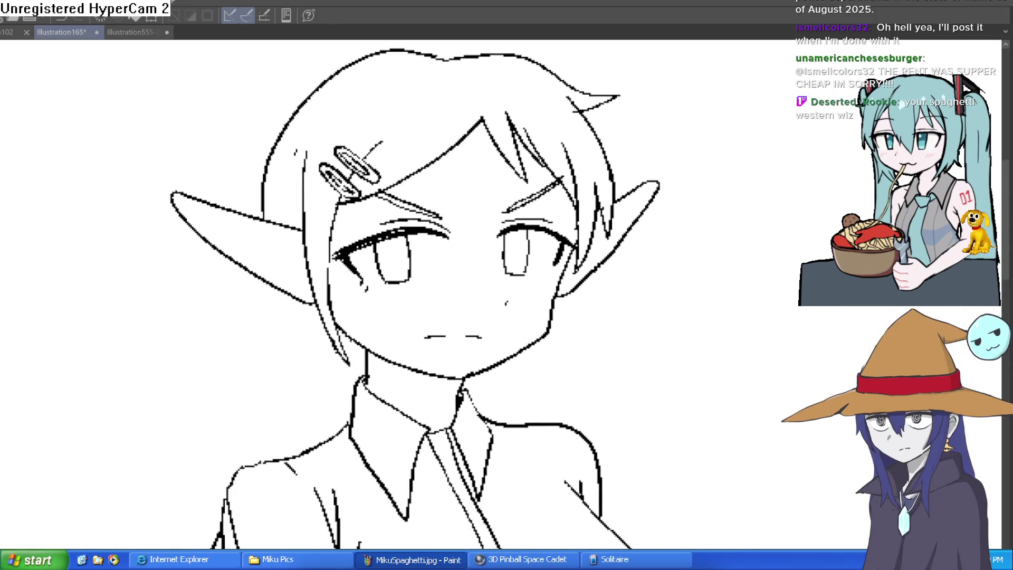
key(h)
key(h)
key(h)
key(h)
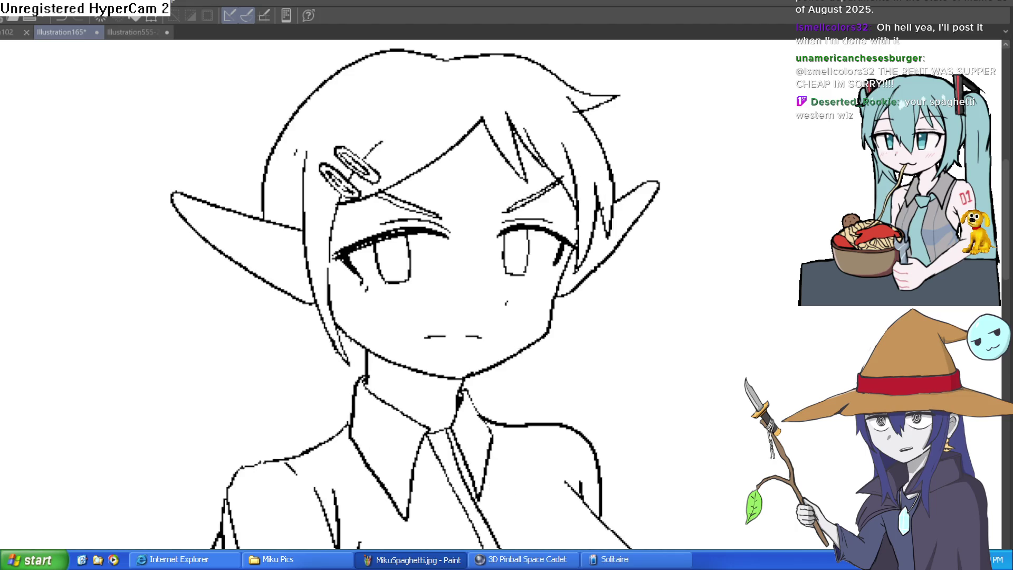
key(h)
key(h)
key(h)
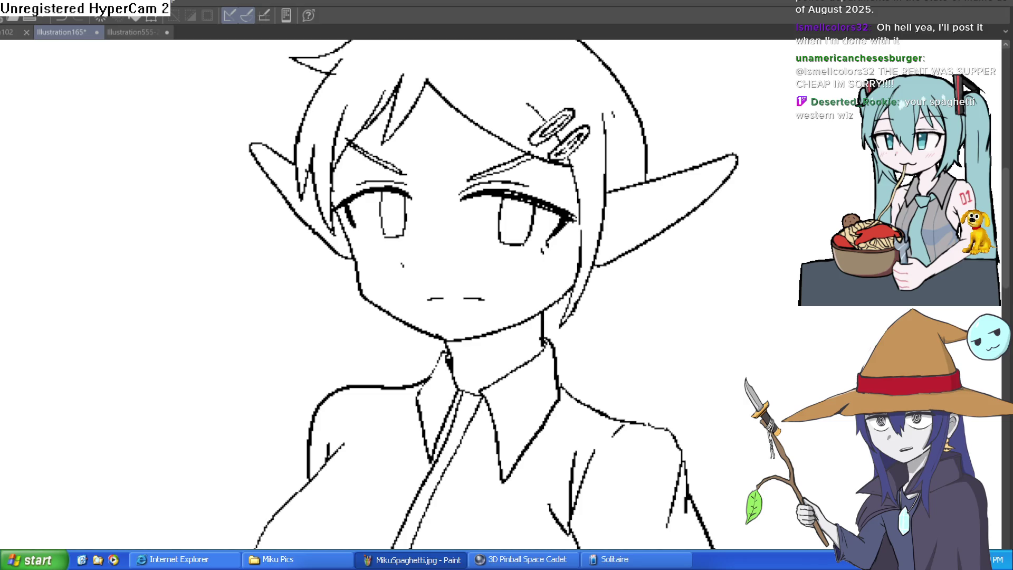
- Thicken the upper eyelid line and redraw the thin line above the left eye
key(minus)
scroll(400, 242, up, 5)
mouse_move(461, 207)
mouse_down()
mouse_move(360, 268)
mouse_move(353, 300)
mouse_move(441, 212)
mouse_up()
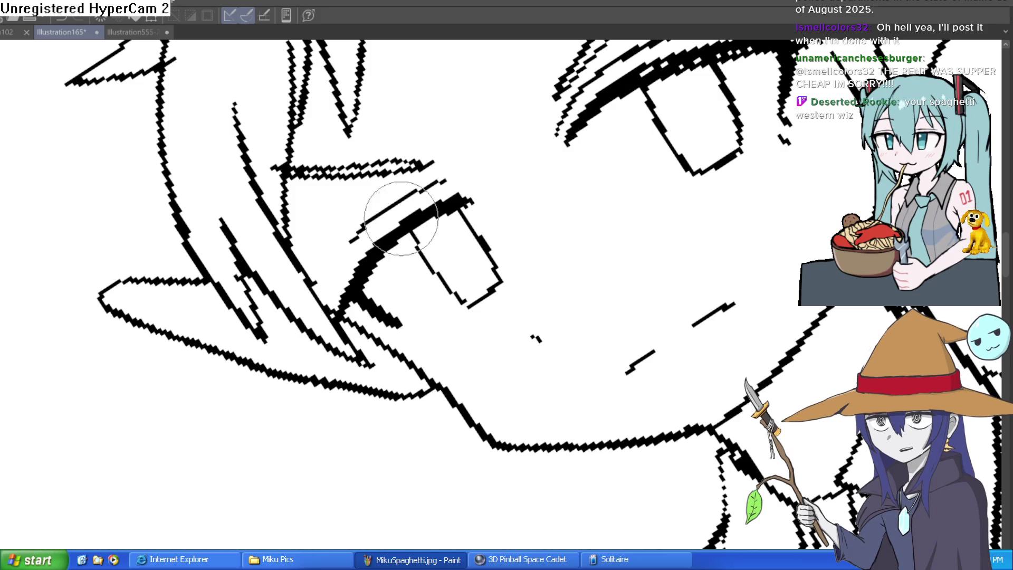
key(asciicircum)
key(asciicircum)
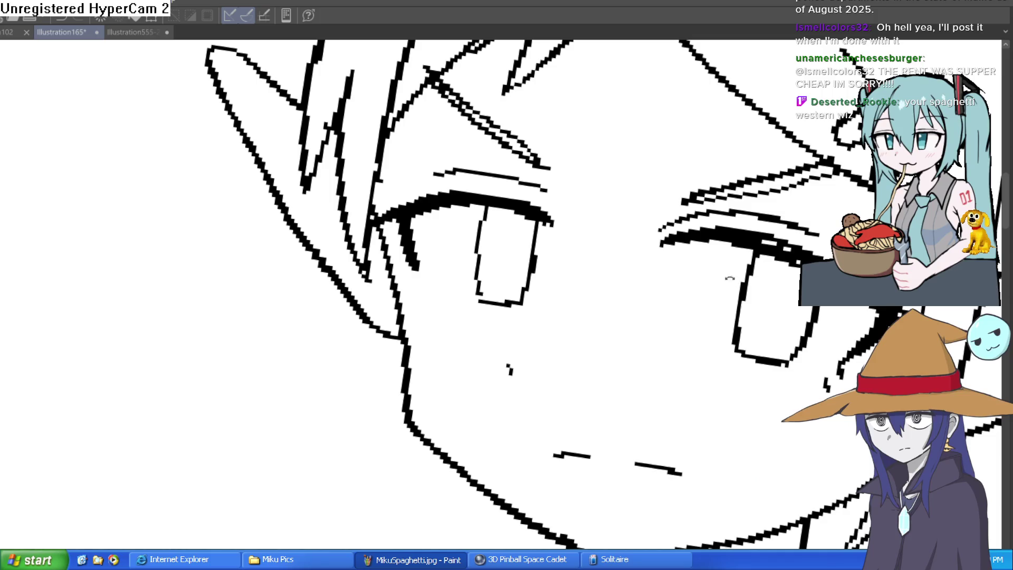
key(minus)
key(minus)
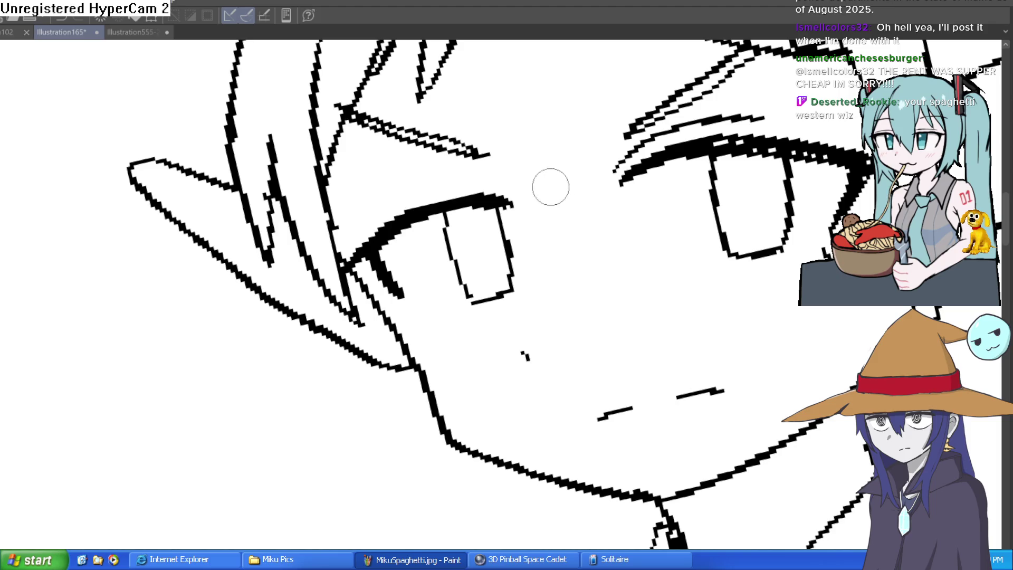
drag(501, 188, 400, 207)
key(ctrl+z)
mouse_move(503, 188)
mouse_down()
mouse_move(403, 199)
mouse_move(369, 222)
mouse_up()
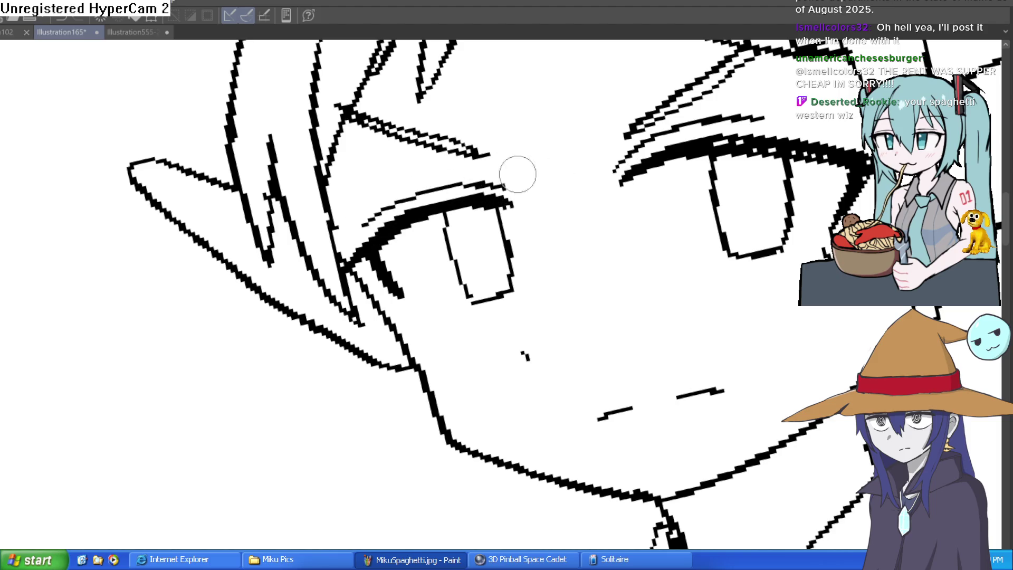
scroll(655, 169, down, 5)
scroll(654, 169, down, 3)
- Erase the stray line across the left eye
mouse_move(712, 192)
mouse_down()
mouse_move(662, 197)
mouse_move(571, 77)
mouse_up()
scroll(458, 152, up, 5)
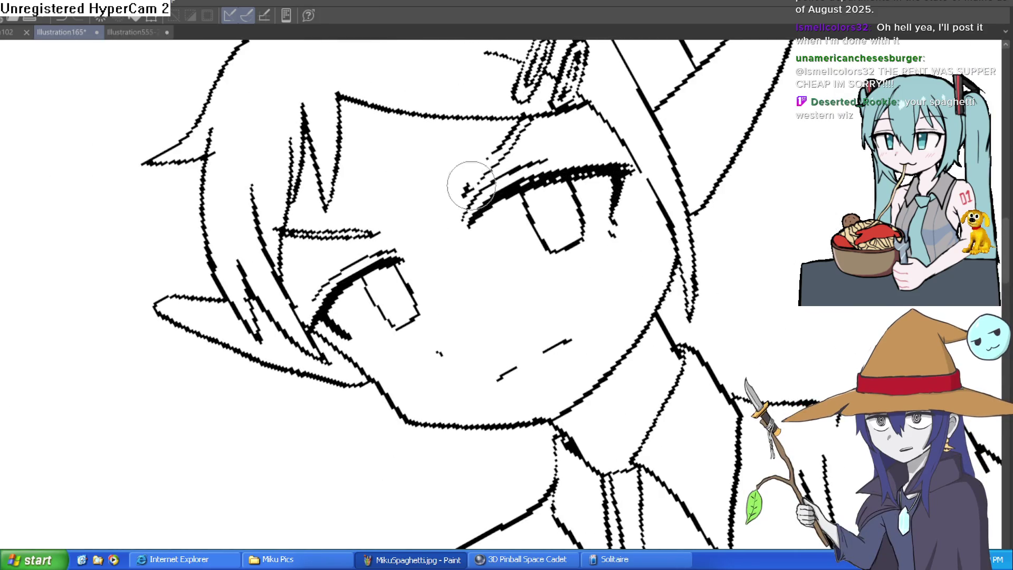
mouse_move(385, 232)
mouse_down()
mouse_move(298, 246)
mouse_move(294, 226)
mouse_up()
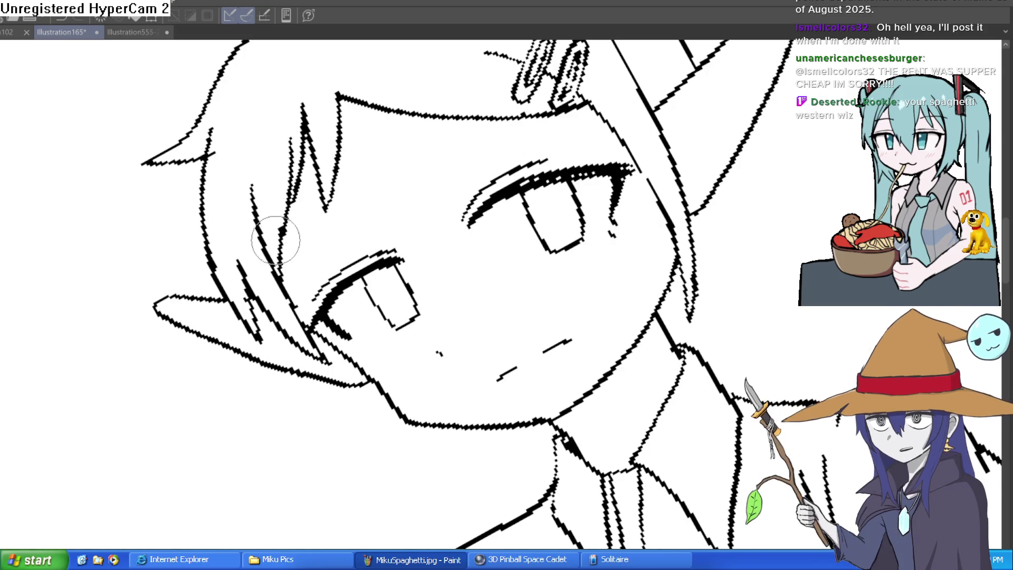
key(ctrl+0)
scroll(692, 86, up, 2)
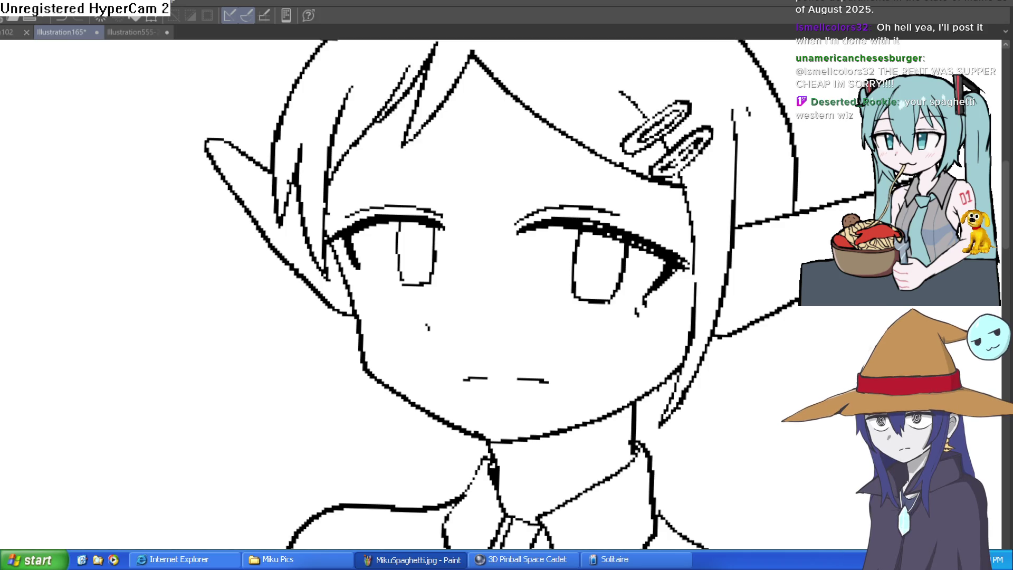
- Rotate the view around the eye and trim the left tips of the upper eyelashes
scroll(653, 185, up, 2)
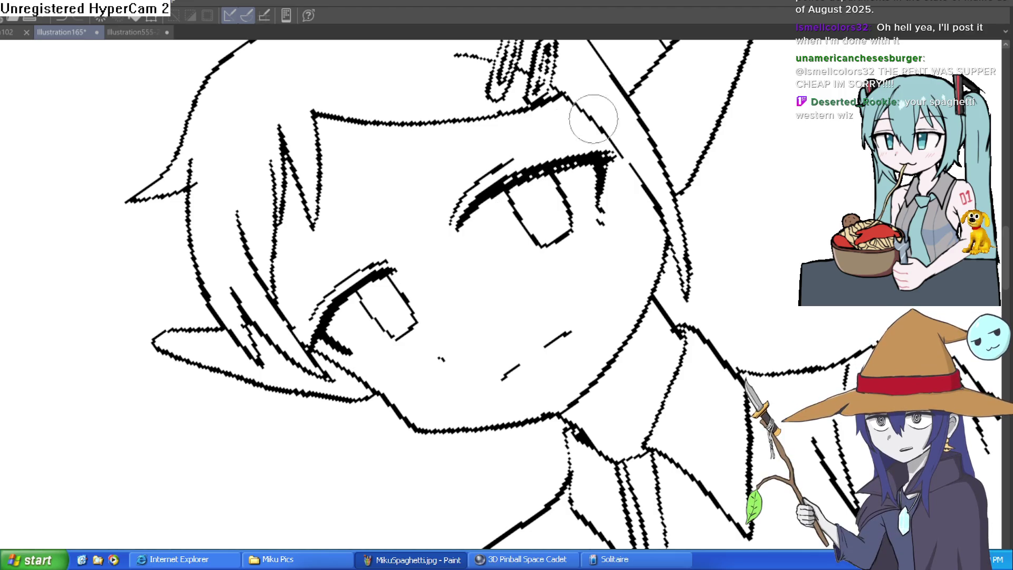
key(ctrl+0)
drag(749, 315, 774, 196)
drag(773, 221, 731, 182)
key(-)
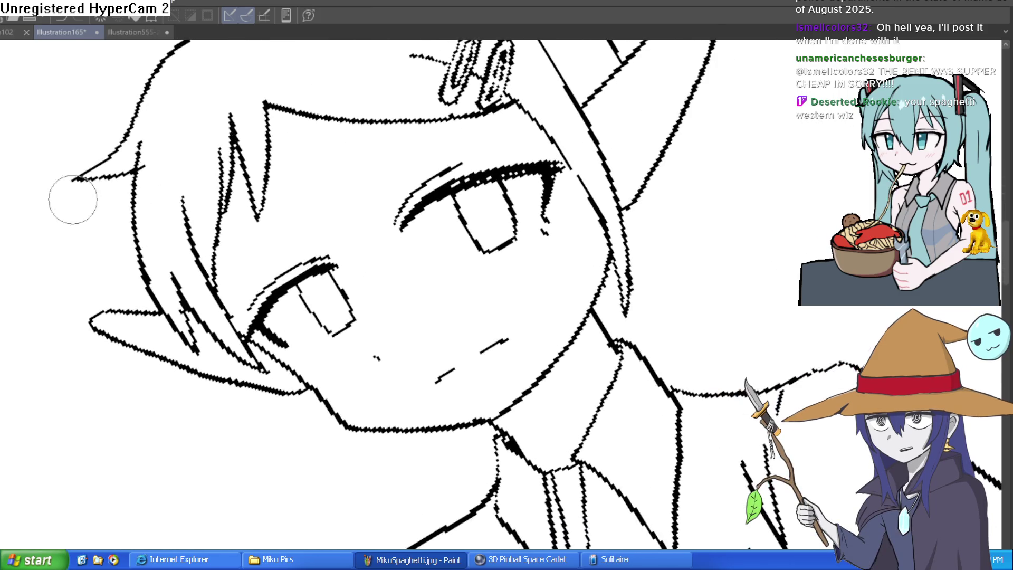
scroll(418, 192, up, 5)
mouse_move(610, 113)
mouse_down()
mouse_move(670, 221)
mouse_move(681, 299)
mouse_move(656, 174)
mouse_move(624, 212)
mouse_move(583, 226)
mouse_up()
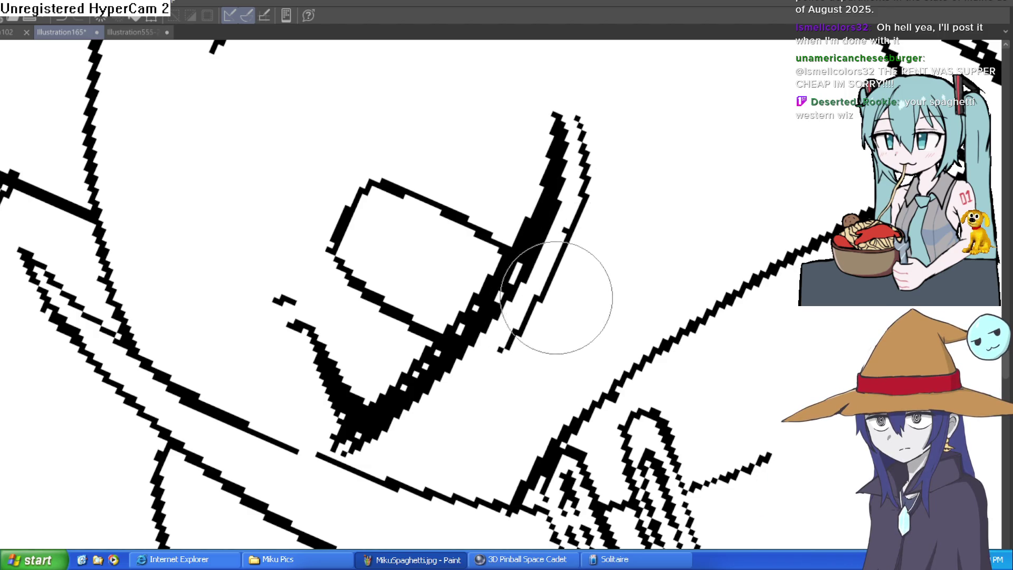
scroll(549, 308, down, 5)
mouse_move(549, 309)
mouse_down()
mouse_move(412, 202)
mouse_move(560, 182)
mouse_move(546, 198)
mouse_move(616, 195)
mouse_up()
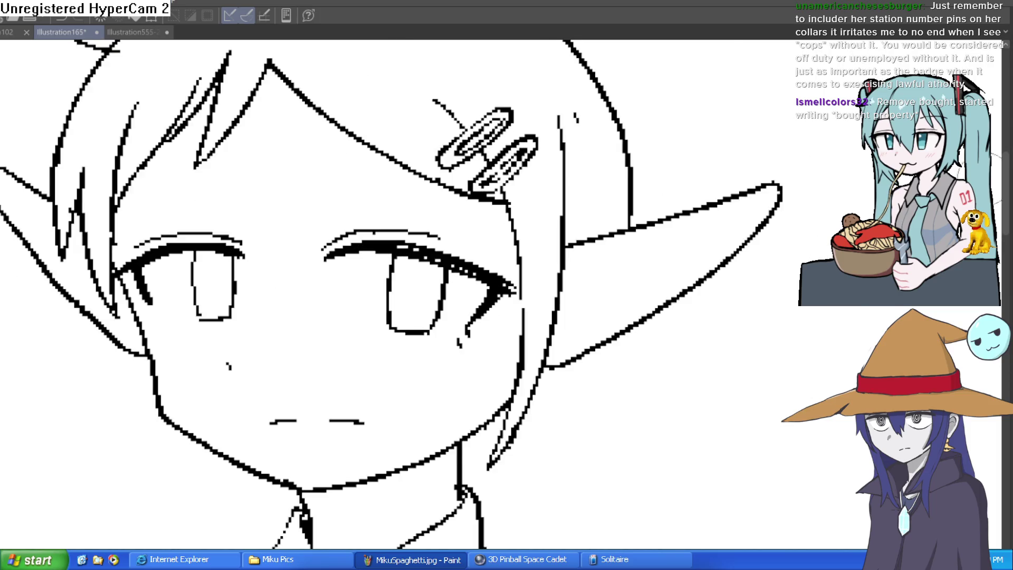
scroll(649, 287, down, 2)
scroll(447, 187, up, 5)
mouse_move(448, 187)
mouse_down()
mouse_move(413, 190)
mouse_move(418, 220)
mouse_move(412, 165)
mouse_up()
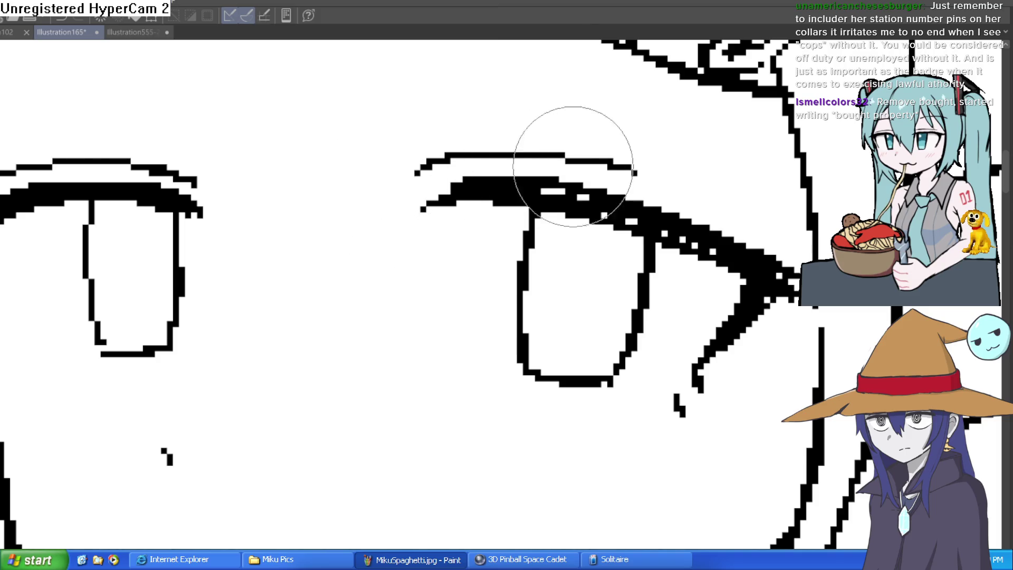
scroll(564, 165, down, 5)
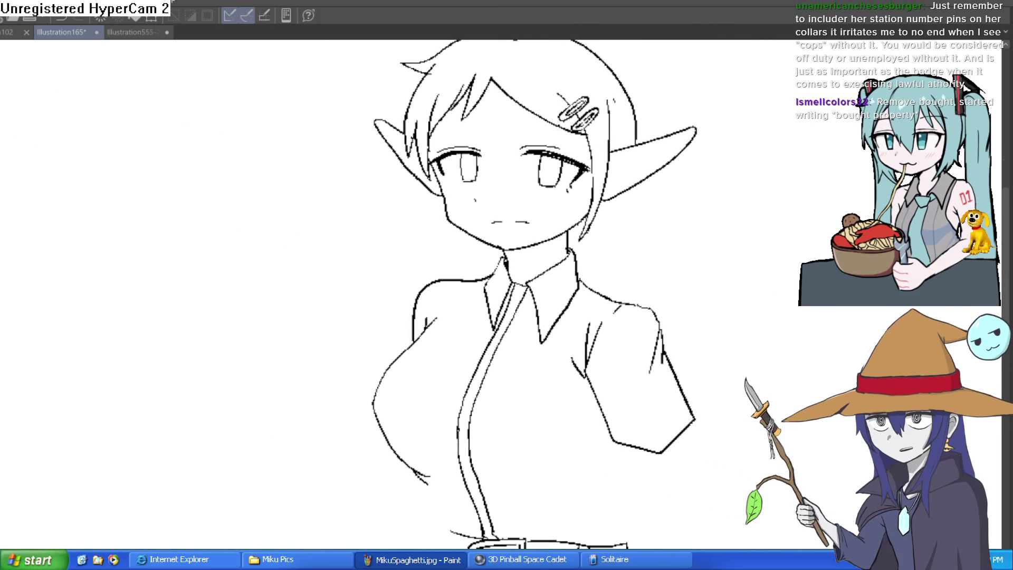
scroll(551, 174, up, 5)
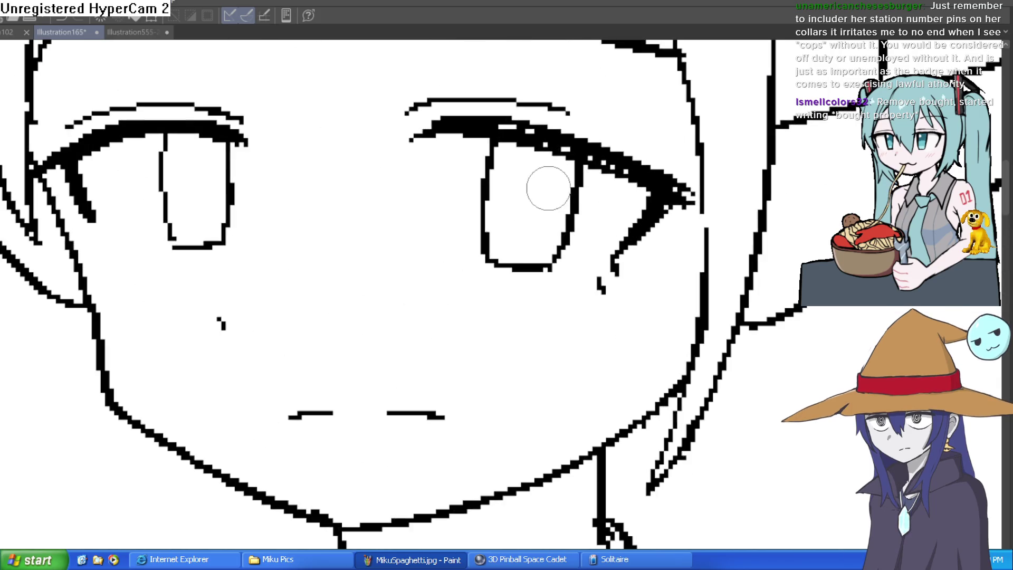
scroll(636, 245, down, 5)
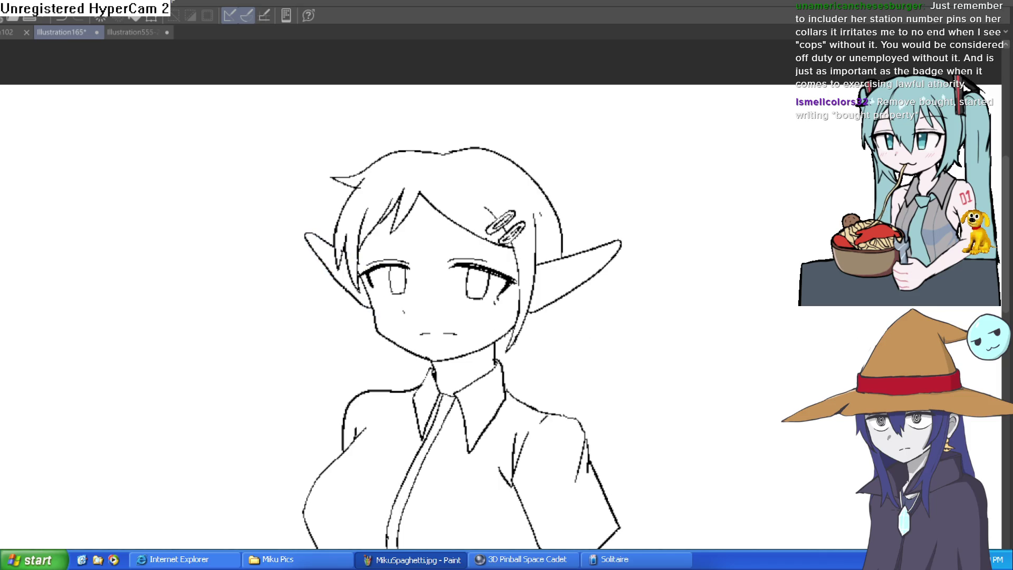
- Show the blue sketch and ink a line toward the hair clip plus a diagonal hair strand
drag(564, 276, 580, 329)
scroll(465, 311, up, 5)
drag(440, 315, 614, 232)
mouse_move(761, 231)
mouse_down()
mouse_move(686, 132)
mouse_move(606, 85)
mouse_up()
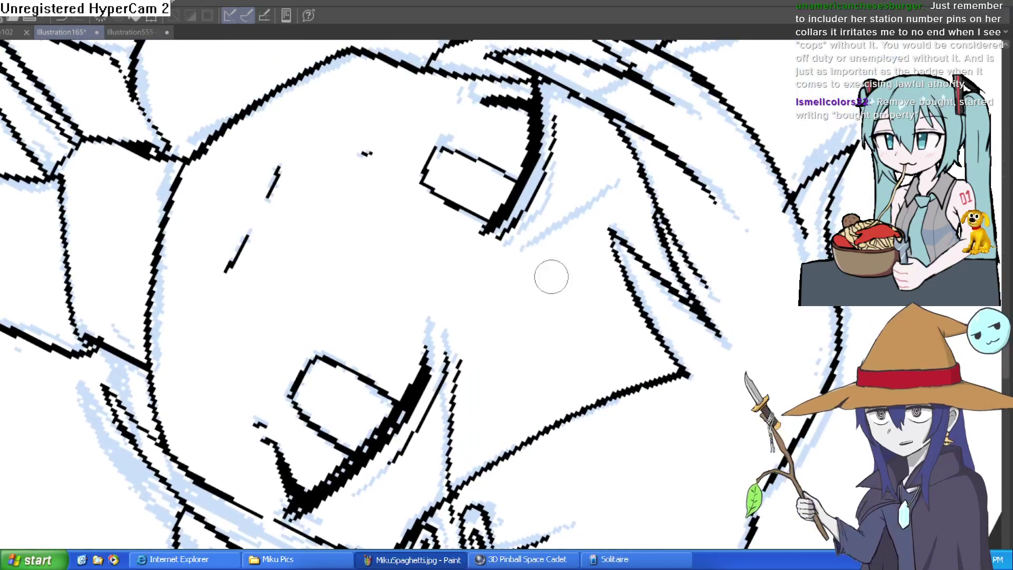
drag(511, 248, 648, 159)
- Ink the jawline from chin to ear, enlarge the brush, and hide the blue sketch
key(ctrl+@)
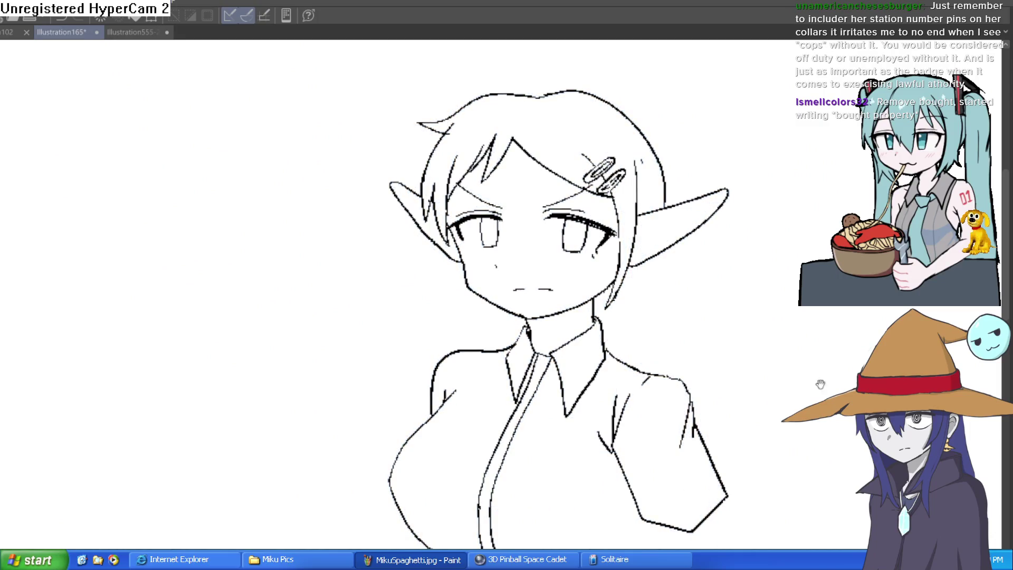
scroll(584, 250, up, 3)
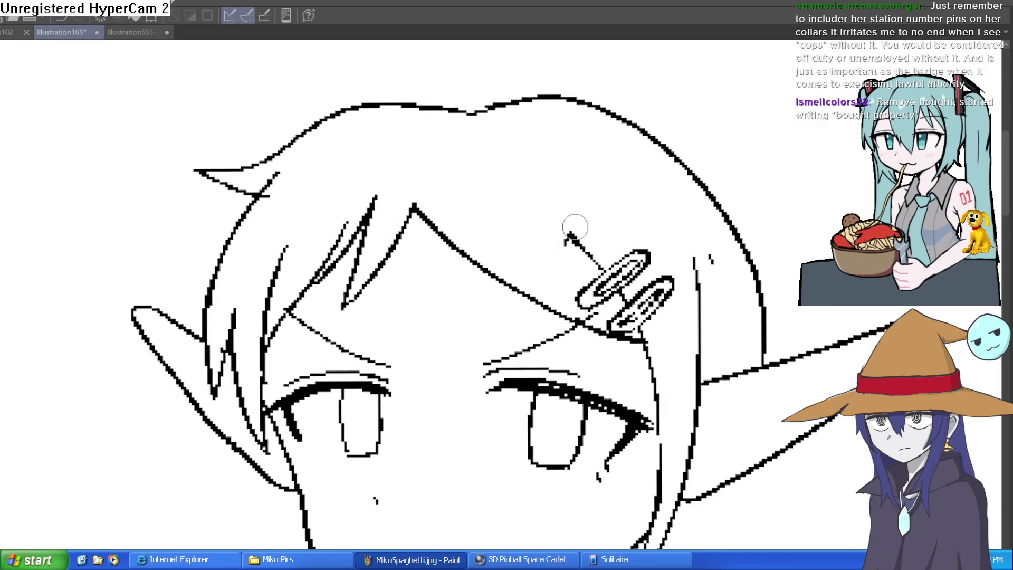
drag(749, 250, 715, 183)
drag(710, 219, 652, 145)
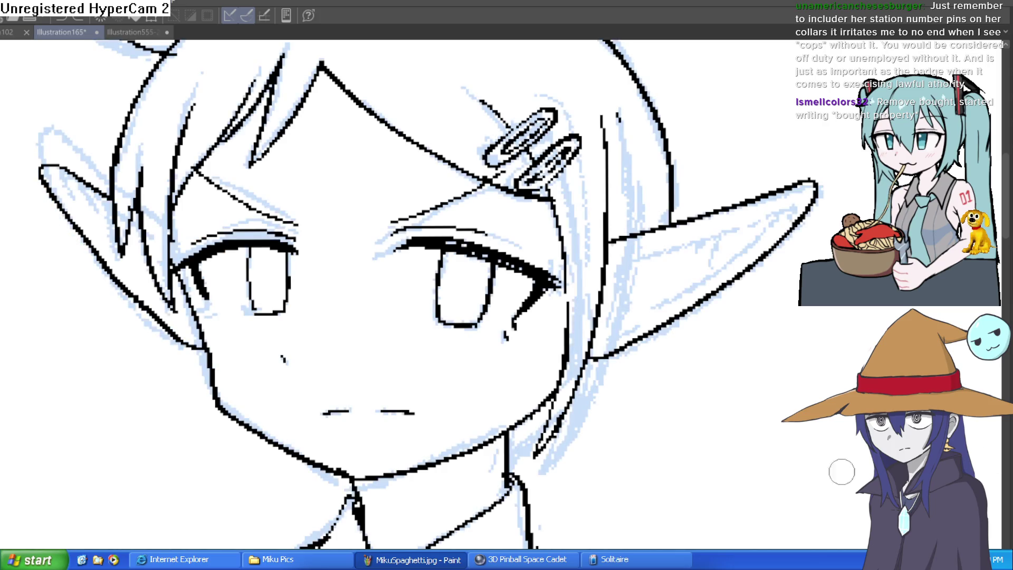
drag(511, 448, 551, 396)
scroll(693, 343, down, 3)
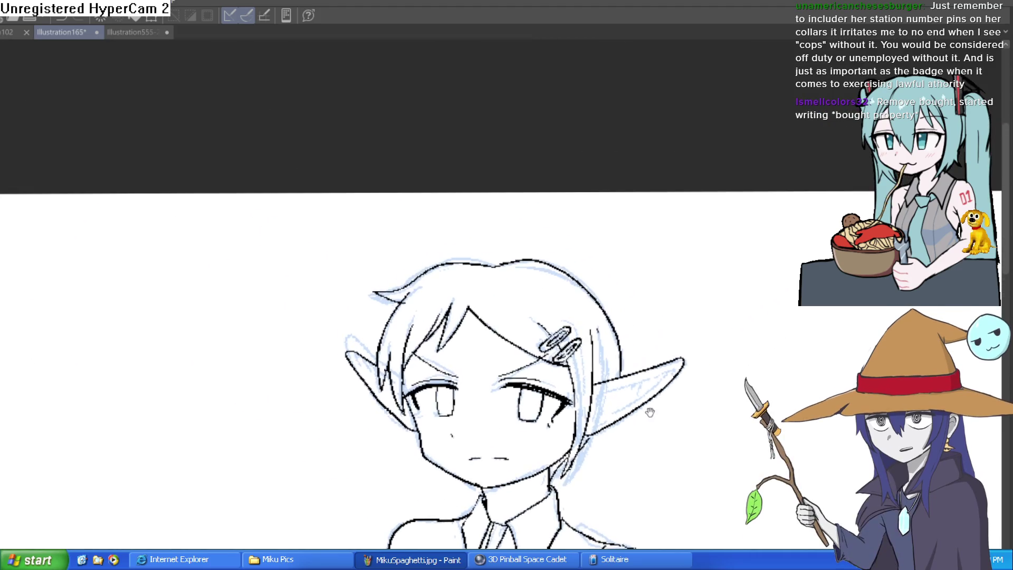
scroll(632, 275, up, 3)
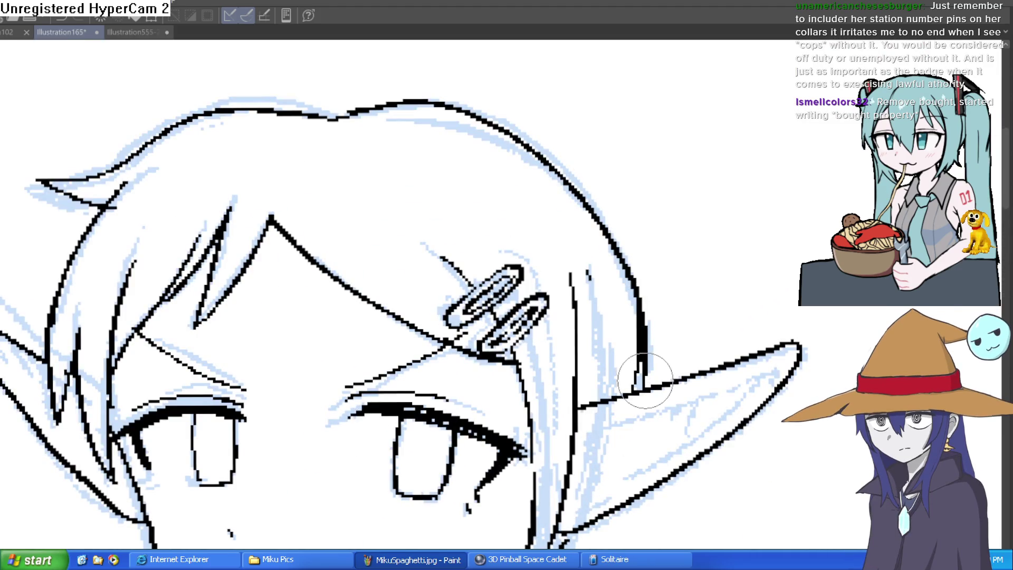
key(bracketright)
key(bracketright)
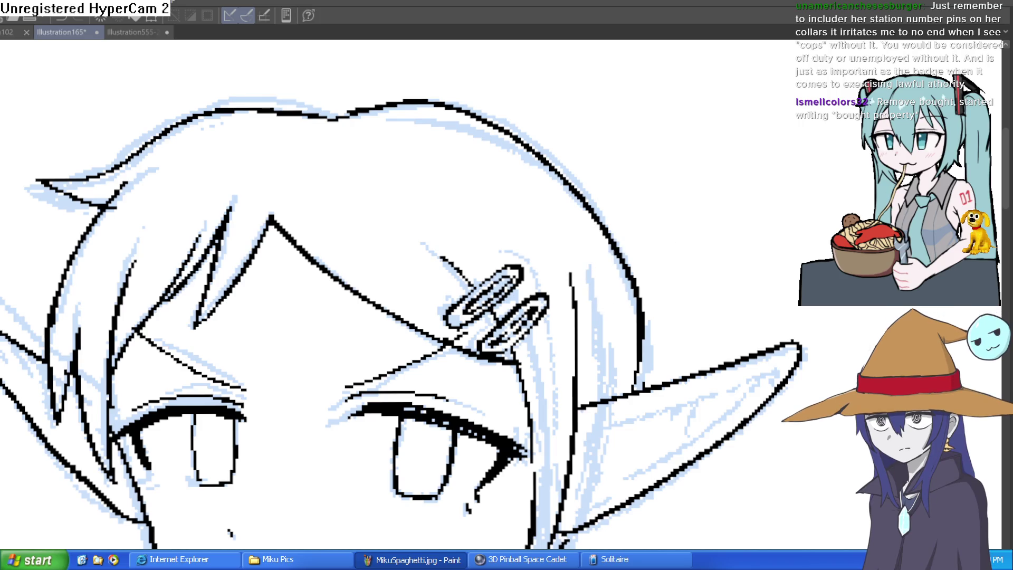
scroll(718, 190, down, 3)
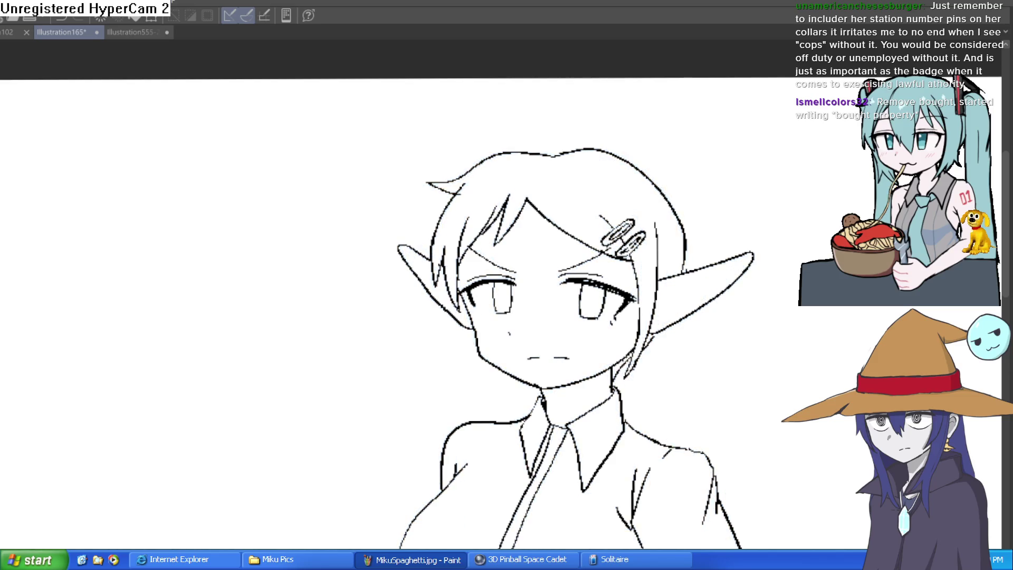
drag(804, 448, 739, 366)
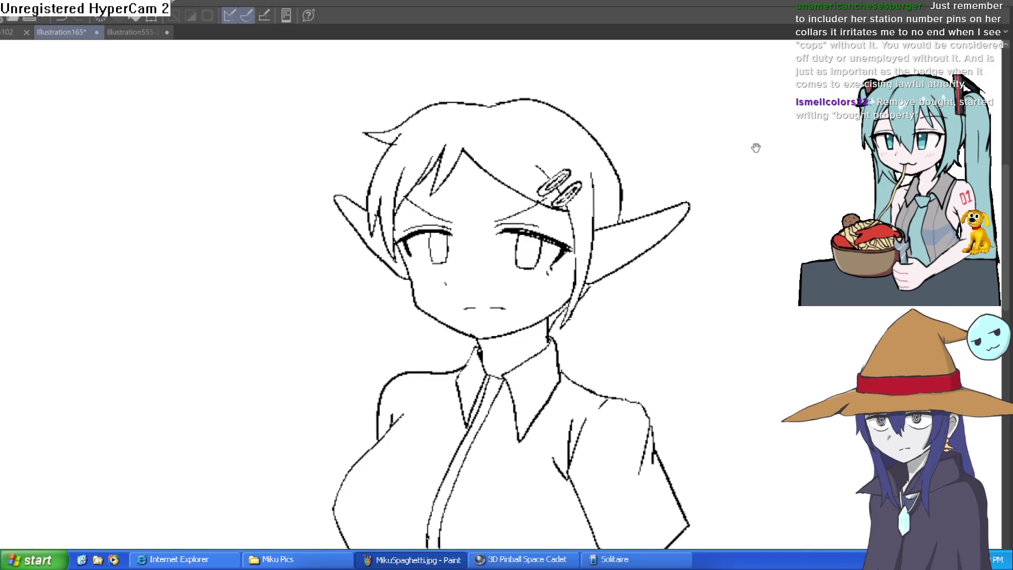
- Show the blue sketch again and ink the waist fold lines and left torso side past the belt
scroll(755, 149, down, 5)
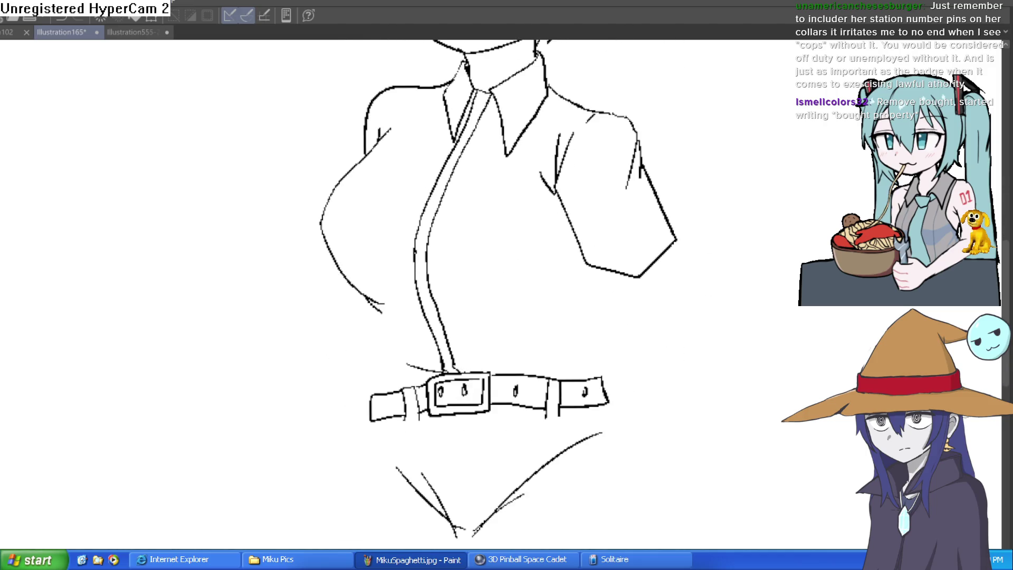
key(ctrl+z)
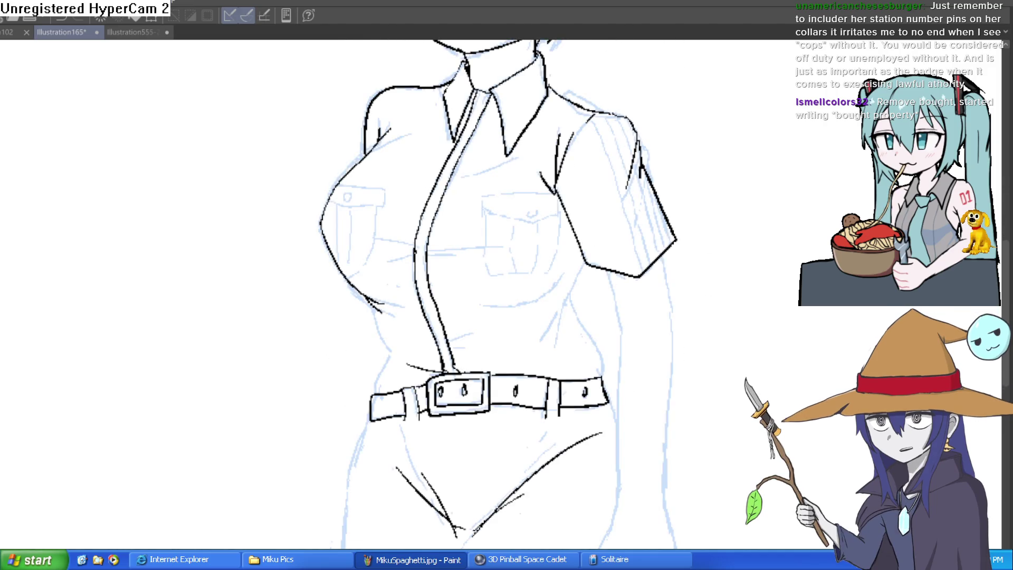
scroll(797, 429, down, 2)
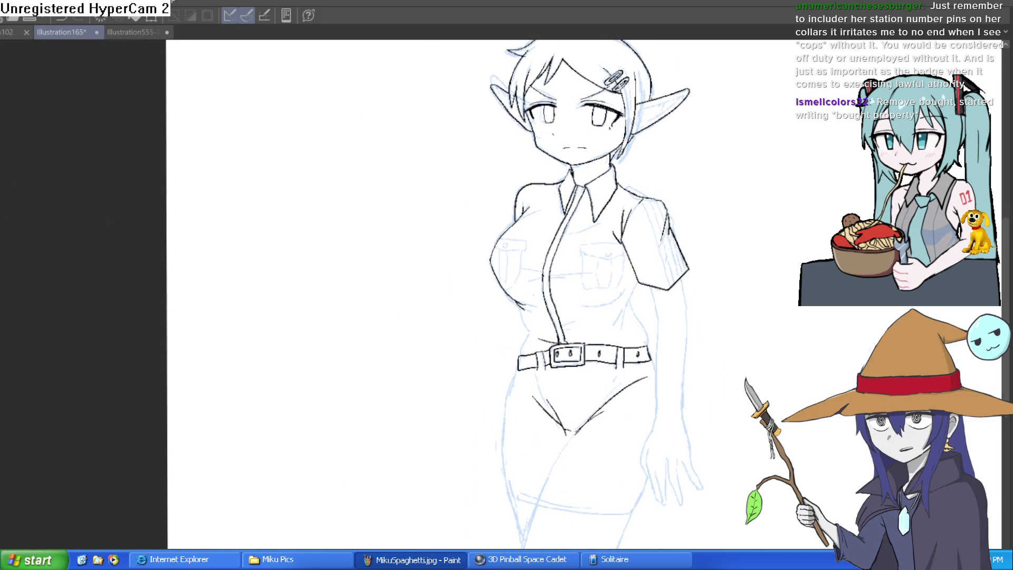
scroll(666, 288, up, 5)
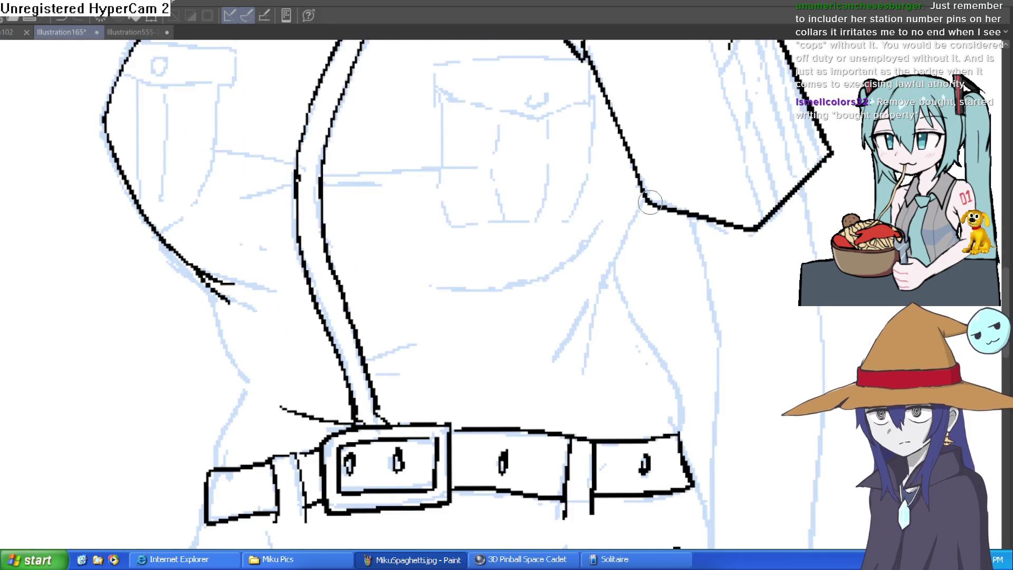
mouse_move(612, 267)
mouse_down()
mouse_move(560, 351)
mouse_move(585, 345)
mouse_move(681, 377)
mouse_move(678, 425)
mouse_up()
drag(215, 293, 249, 373)
drag(487, 342, 532, 282)
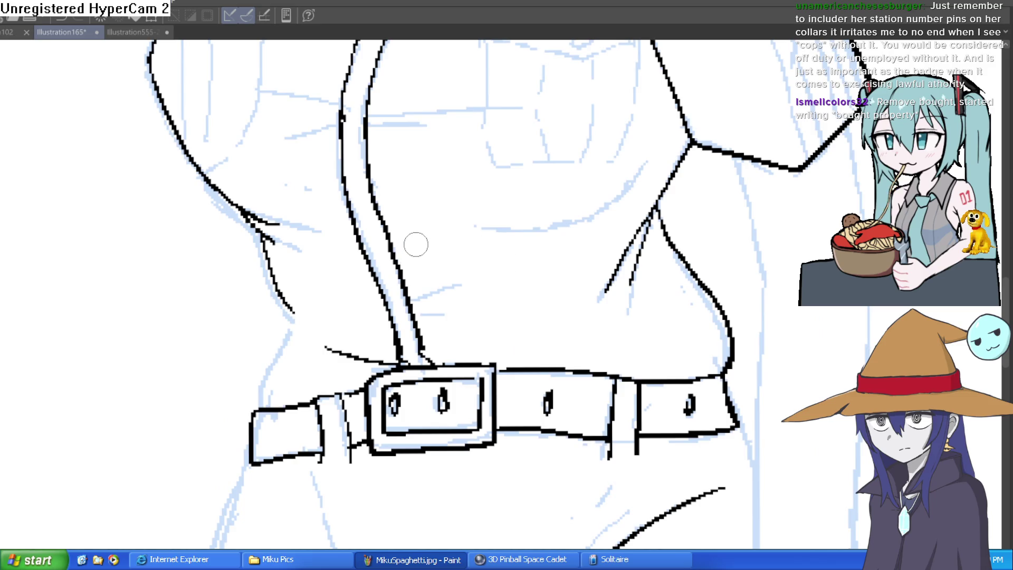
mouse_move(251, 225)
mouse_down()
mouse_move(289, 316)
mouse_move(257, 407)
mouse_up()
- Ink a fold above the buckle and the hip outlines below the belt, undoing an overlong stroke
scroll(640, 280, down, 5)
scroll(563, 301, up, 5)
mouse_move(565, 294)
mouse_down()
mouse_move(643, 279)
mouse_move(612, 308)
mouse_move(556, 222)
mouse_up()
drag(465, 357, 544, 333)
scroll(474, 335, down, 3)
mouse_move(735, 314)
mouse_down()
mouse_move(689, 328)
mouse_move(610, 240)
mouse_move(545, 193)
mouse_up()
mouse_move(365, 185)
mouse_down()
mouse_move(330, 303)
mouse_move(338, 377)
mouse_move(333, 289)
mouse_move(366, 179)
mouse_up()
key(ctrl+z)
mouse_move(574, 191)
mouse_down()
mouse_move(577, 236)
mouse_move(520, 419)
mouse_up()
mouse_move(629, 332)
mouse_down()
mouse_move(696, 355)
mouse_move(690, 426)
mouse_up()
mouse_move(691, 246)
mouse_down()
mouse_move(683, 350)
mouse_move(669, 274)
mouse_move(663, 298)
mouse_up()
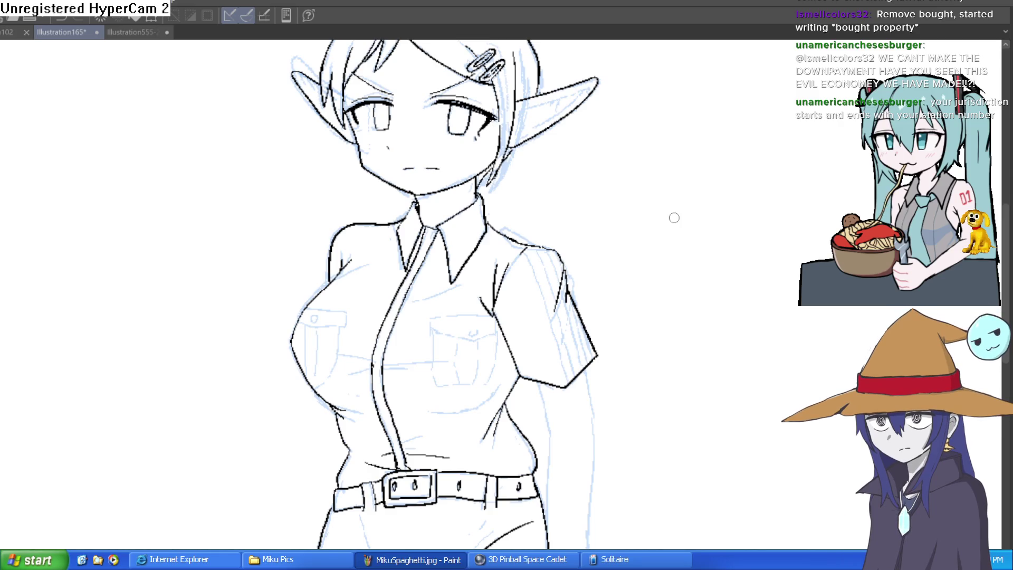
scroll(609, 422, down, 2)
scroll(617, 370, up, 1)
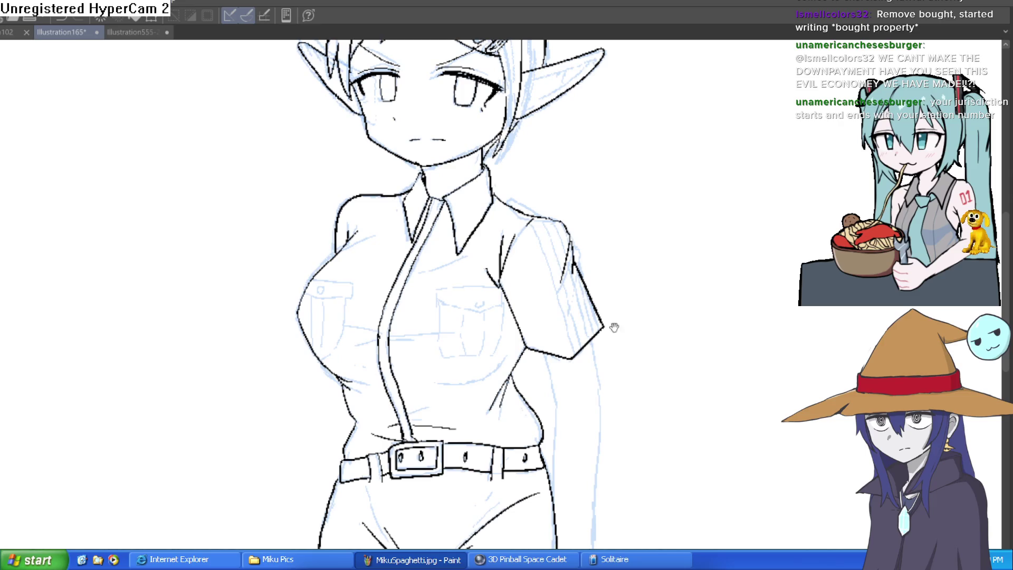
scroll(505, 186, up, 3)
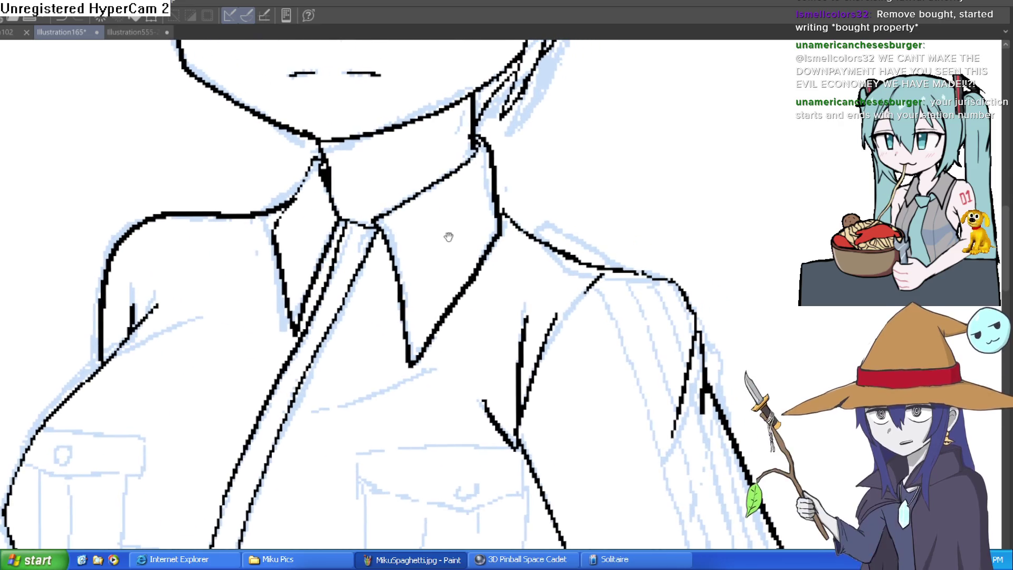
mouse_move(400, 274)
mouse_down()
mouse_move(431, 252)
mouse_move(466, 274)
mouse_move(405, 328)
mouse_up()
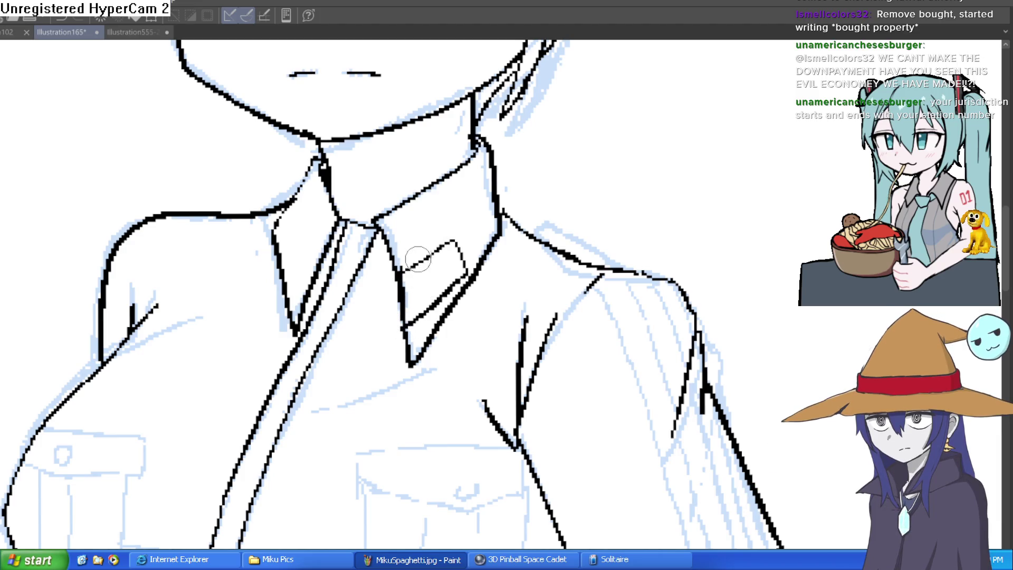
key(ctrl+z)
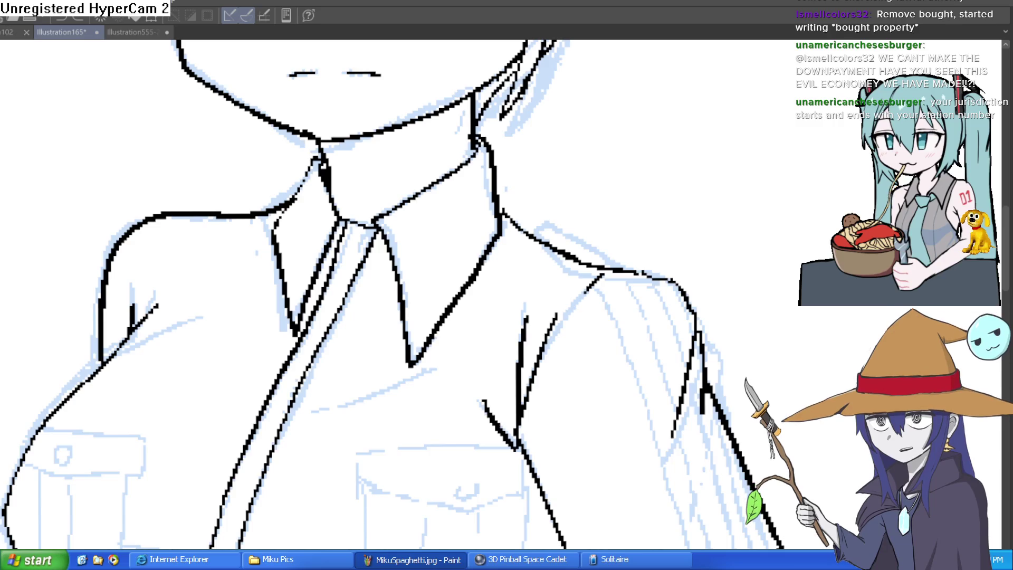
scroll(323, 164, down, 3)
- Zoom in on the torso and ink the outer and inner lines of the hanging arm
scroll(443, 175, down, 2)
mouse_move(443, 175)
mouse_down()
mouse_move(533, 199)
mouse_move(519, 157)
mouse_up()
scroll(501, 264, up, 2)
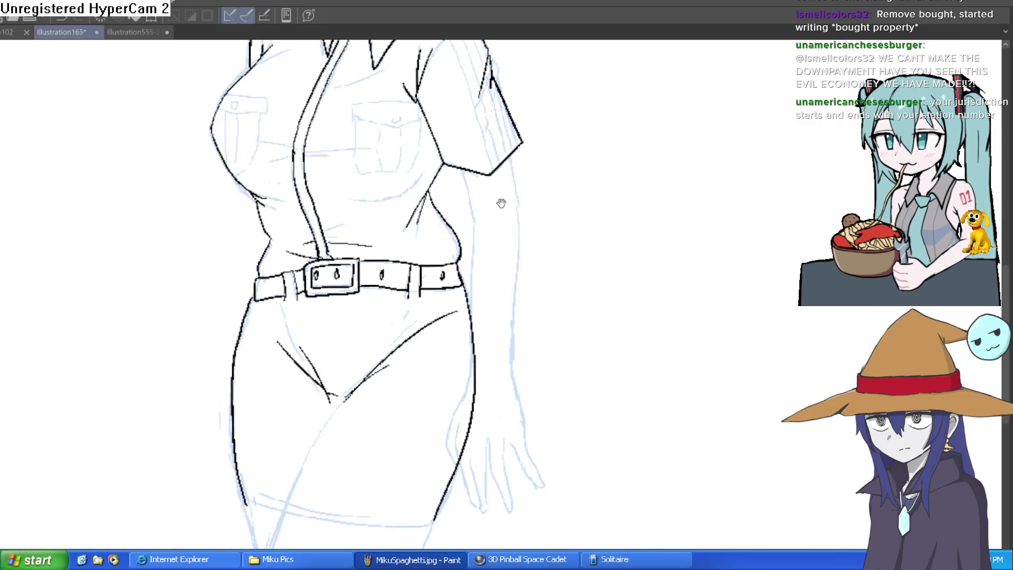
scroll(445, 166, up, 2)
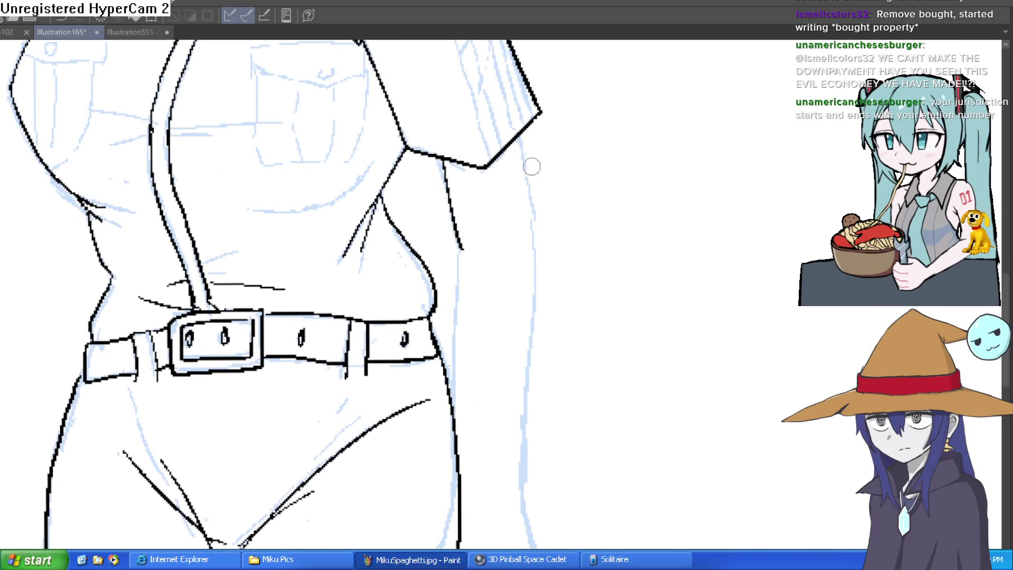
drag(523, 148, 533, 235)
scroll(547, 118, down, 3)
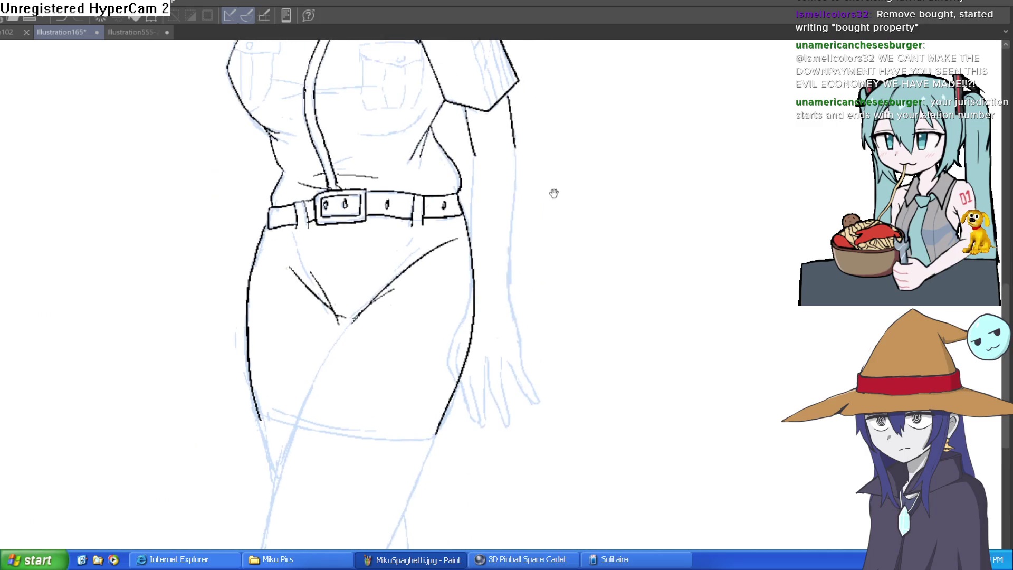
drag(512, 149, 504, 288)
drag(473, 159, 452, 338)
drag(504, 279, 513, 338)
- Zoom out to the whole figure and flip the canvas horizontally to check balance
scroll(469, 259, down, 2)
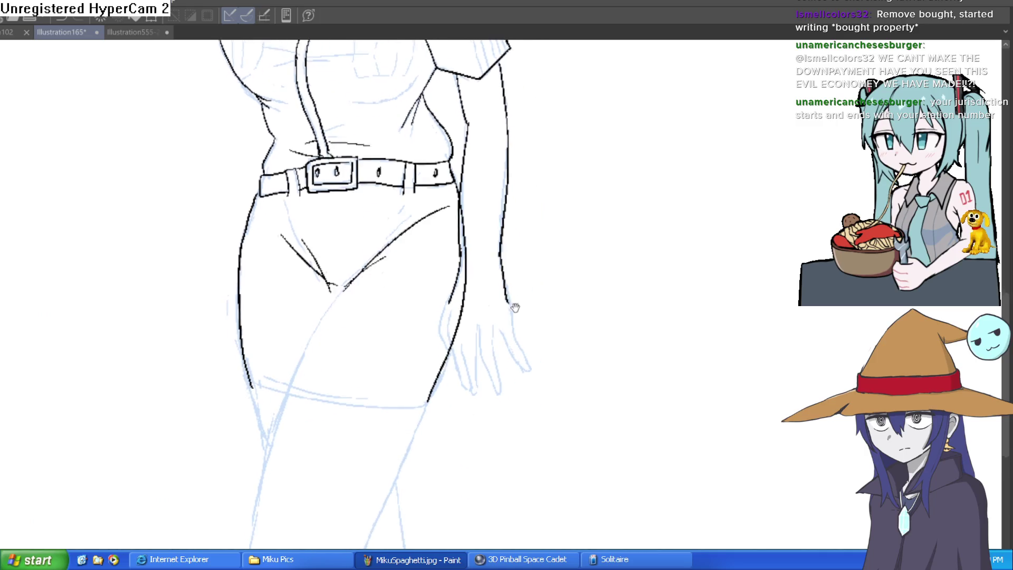
scroll(468, 259, up, 2)
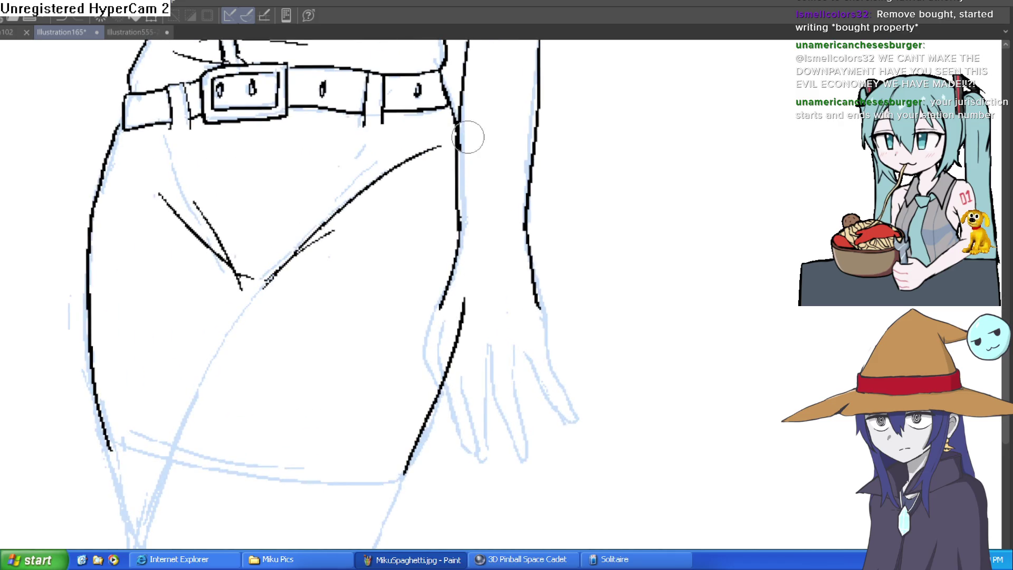
scroll(581, 174, down, 3)
scroll(586, 253, up, 3)
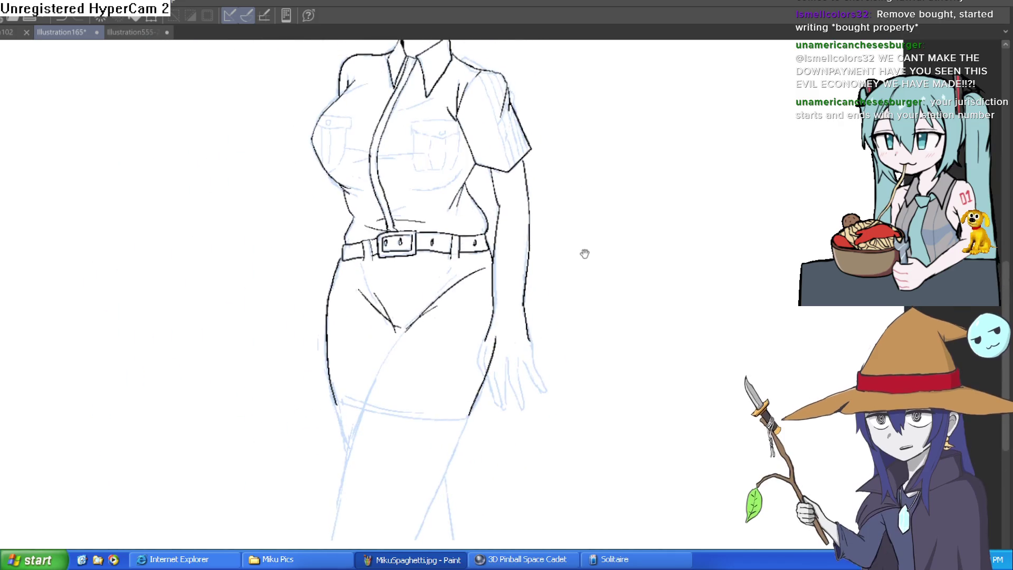
drag(573, 300, 565, 282)
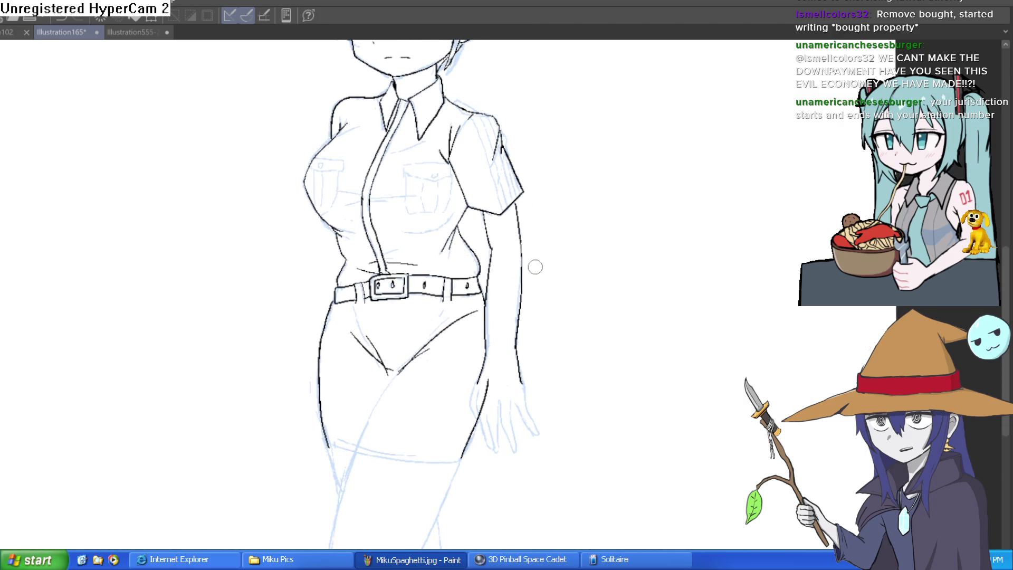
scroll(531, 257, down, 1)
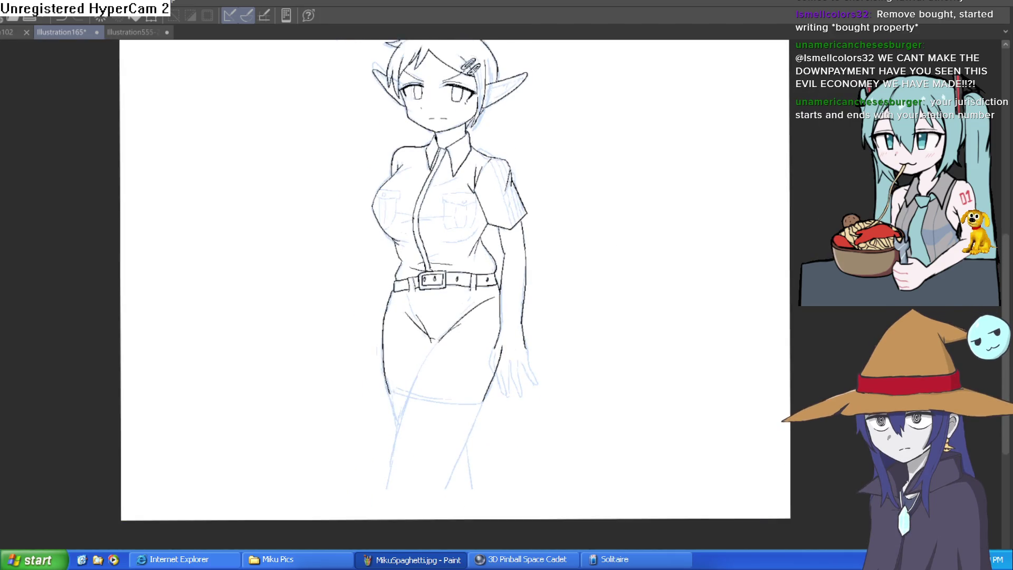
key(h)
key(h)
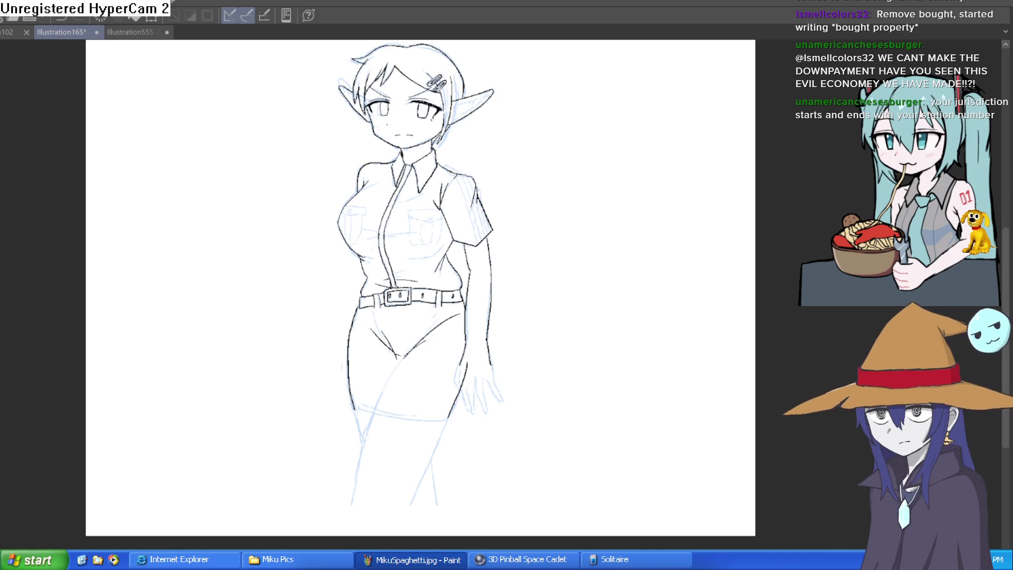
- Ink the right torso contour, then erase the heavy stroke with a larger eraser
scroll(499, 309, up, 3)
drag(433, 391, 447, 230)
mouse_move(439, 272)
mouse_down()
mouse_move(444, 233)
mouse_move(438, 279)
mouse_up()
key(e)
mouse_move(443, 219)
mouse_down()
mouse_move(429, 391)
mouse_move(441, 350)
mouse_up()
key(p)
key(e)
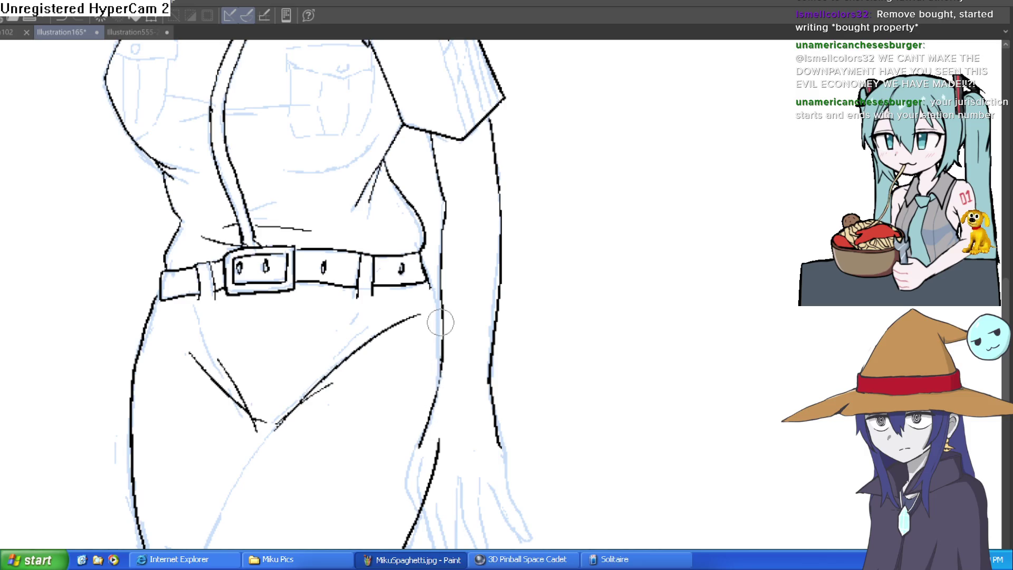
- Pan and zoom from the head down to the skirt and lower legs to review the line art
drag(564, 315, 533, 281)
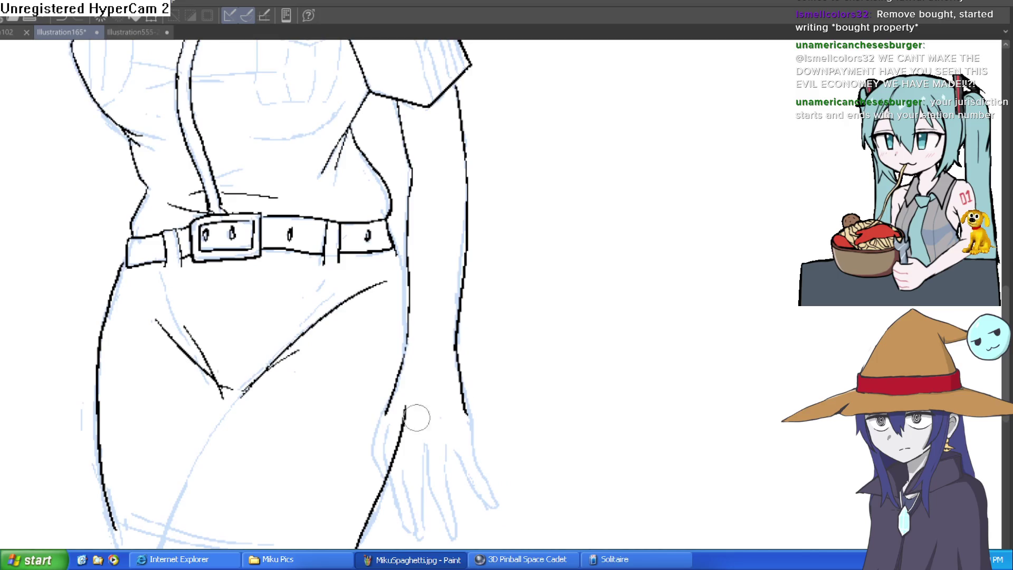
scroll(536, 369, down, 3)
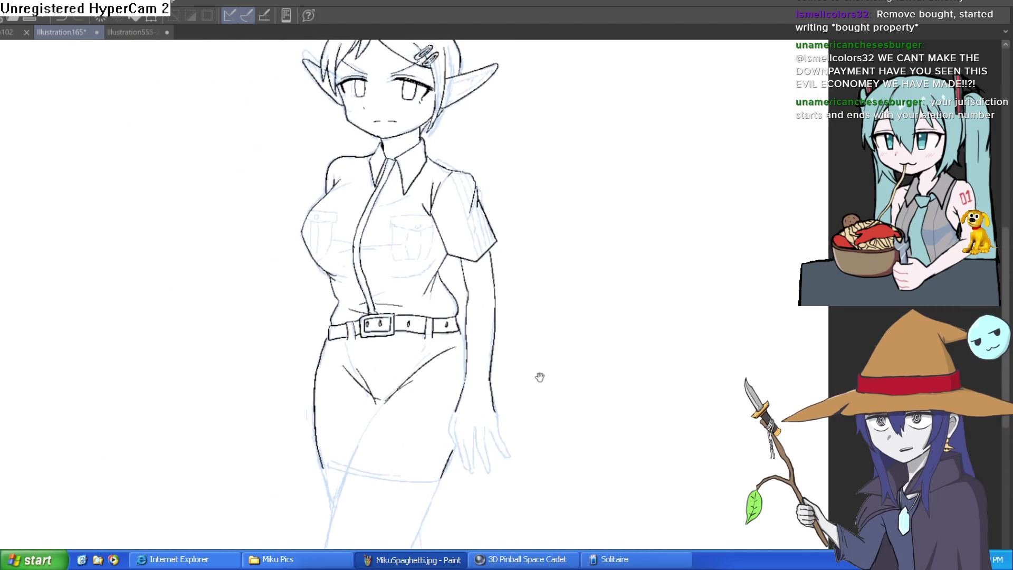
drag(543, 369, 538, 407)
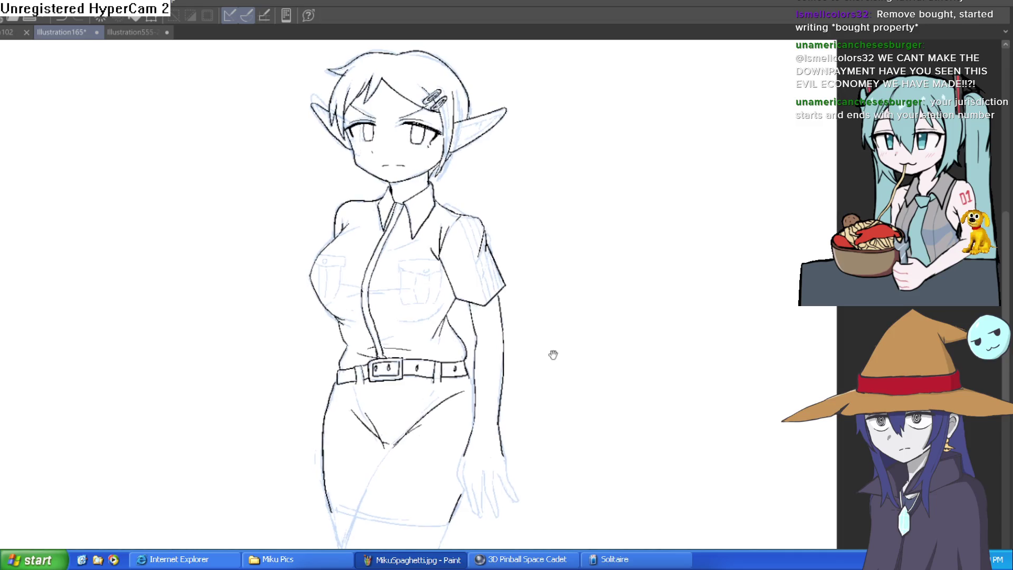
drag(553, 354, 558, 289)
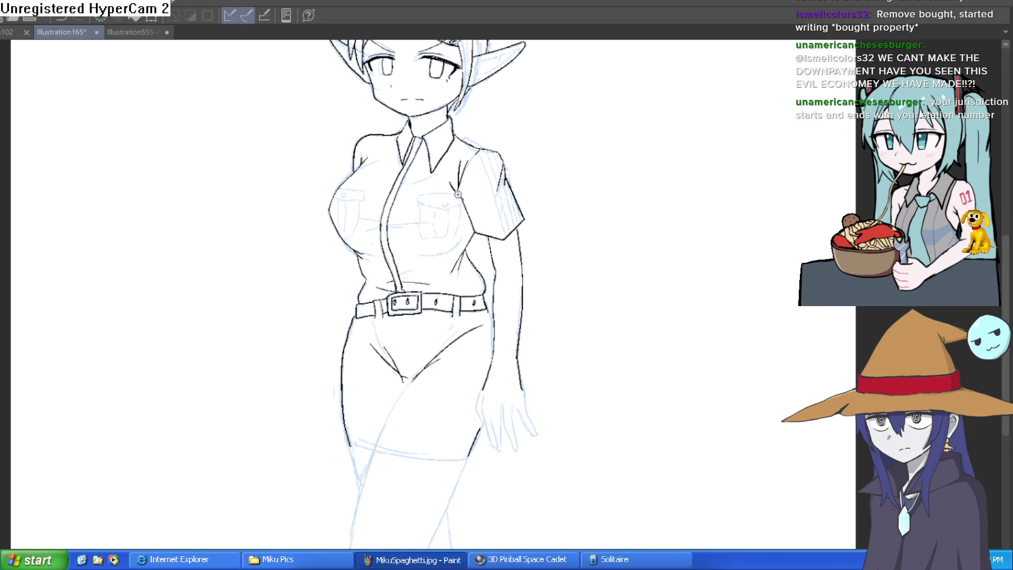
scroll(477, 356, up, 3)
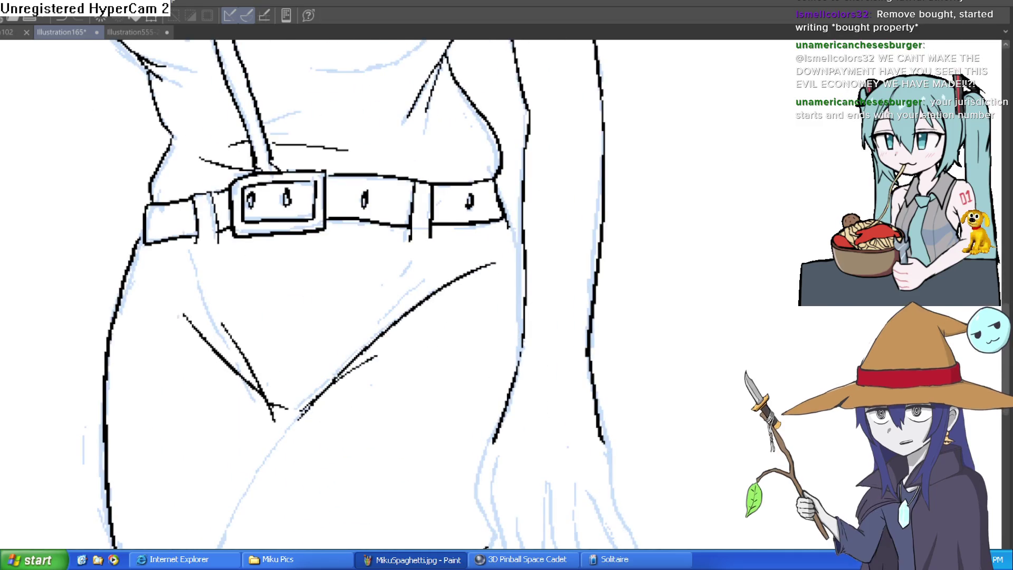
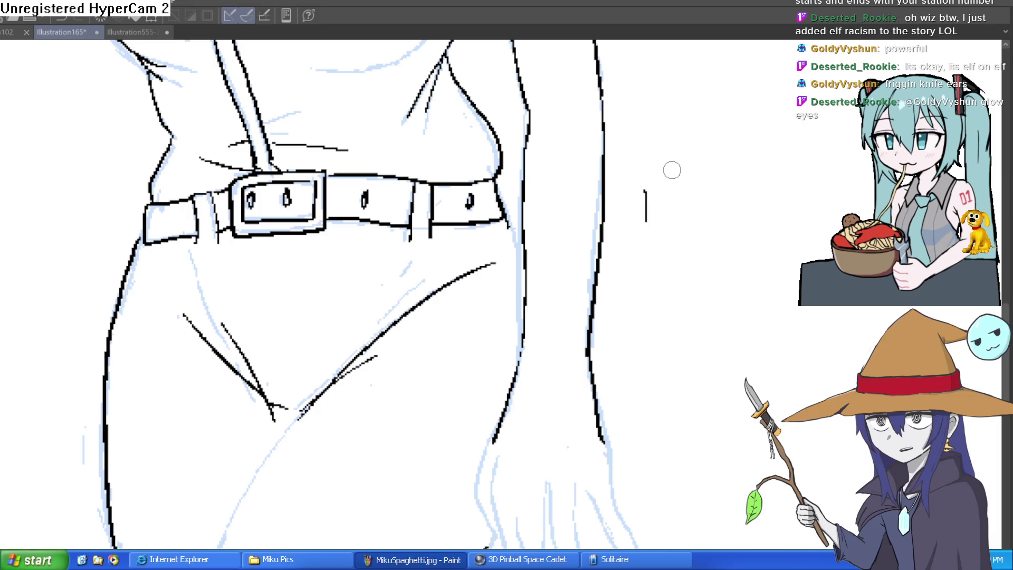
- Ink the right ear's inner lines up to the tip, redrawing the first stroke once
scroll(681, 207, down, 3)
drag(681, 208, 642, 348)
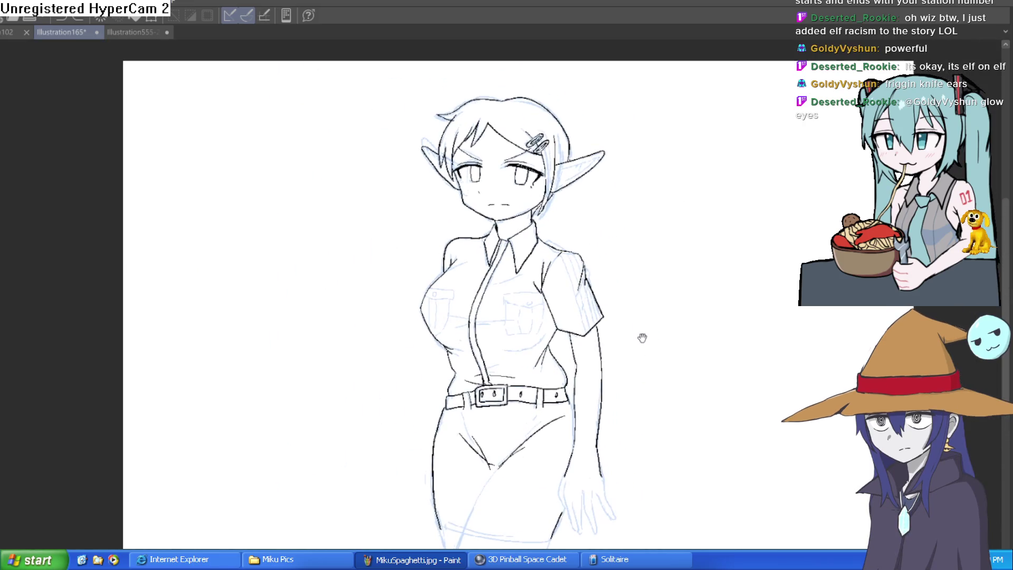
scroll(568, 138, up, 5)
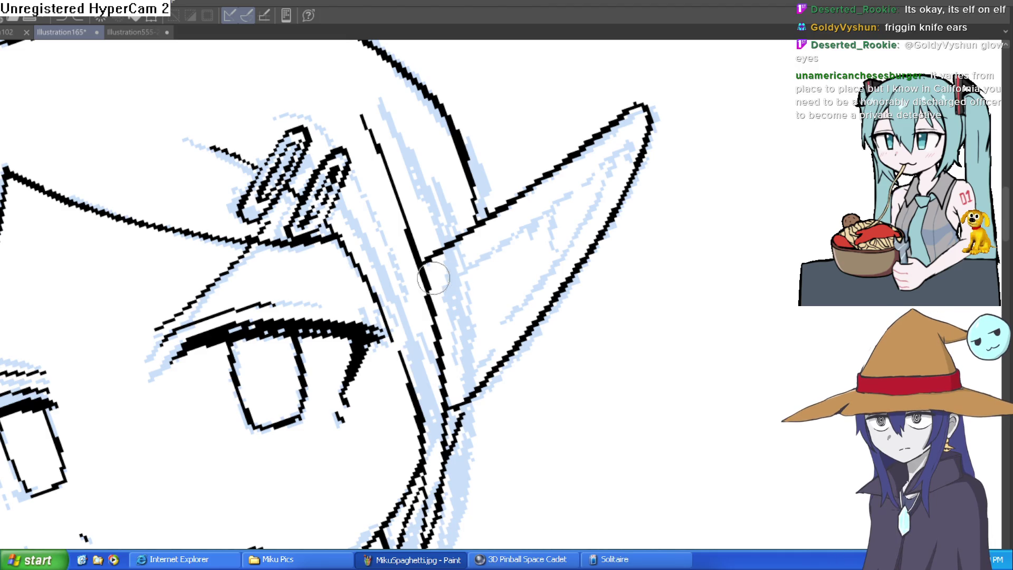
drag(428, 288, 598, 161)
key(ctrl+z)
mouse_move(428, 287)
mouse_down()
mouse_move(626, 148)
mouse_move(607, 202)
mouse_up()
drag(625, 153, 580, 211)
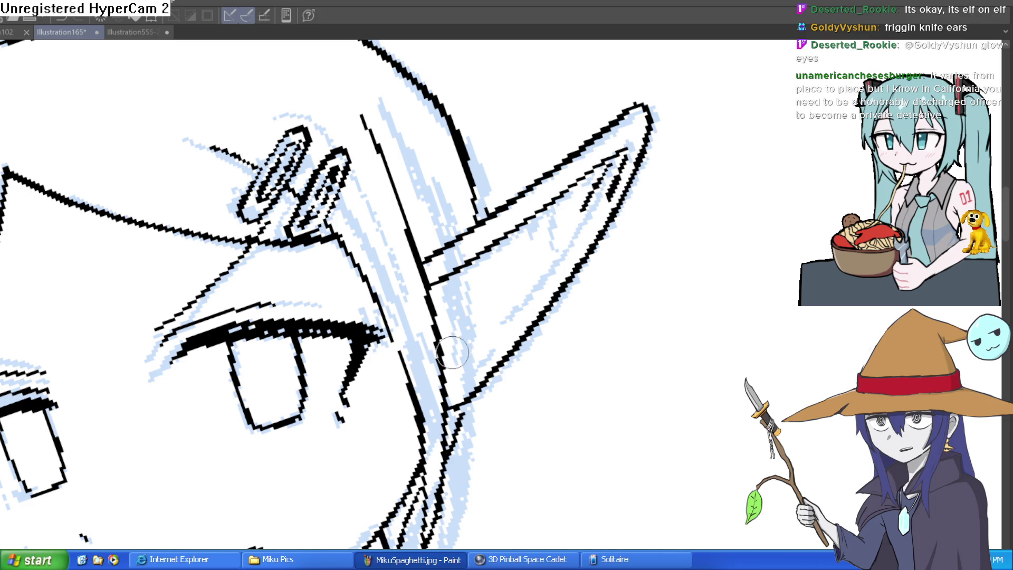
drag(446, 369, 550, 280)
- Add short strokes inside both ears and hatching along the ear's lower edge, removing the thickest
scroll(532, 221, down, 3)
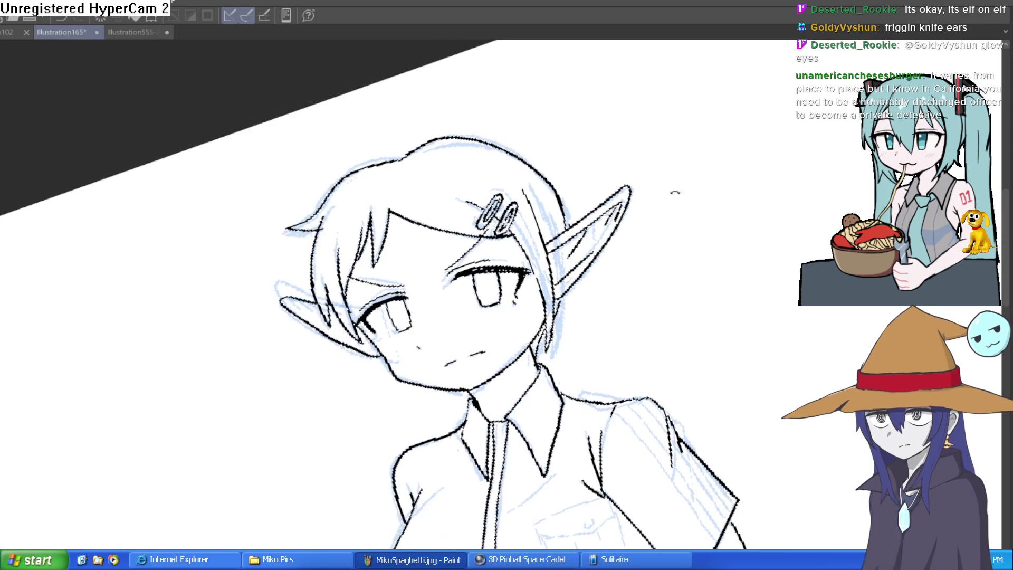
scroll(533, 221, up, 2)
mouse_move(688, 260)
mouse_down()
mouse_move(681, 277)
mouse_move(682, 236)
mouse_up()
scroll(543, 243, up, 3)
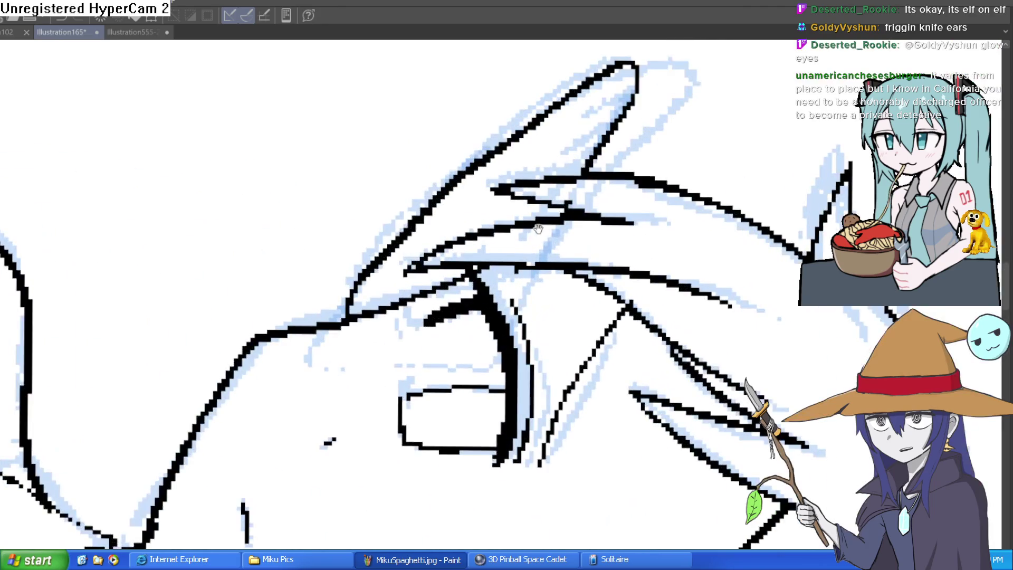
drag(523, 195, 560, 153)
drag(527, 216, 509, 232)
mouse_move(597, 114)
mouse_down()
mouse_move(551, 138)
mouse_move(534, 170)
mouse_up()
drag(412, 243, 364, 316)
drag(449, 219, 348, 327)
key(ctrl+z)
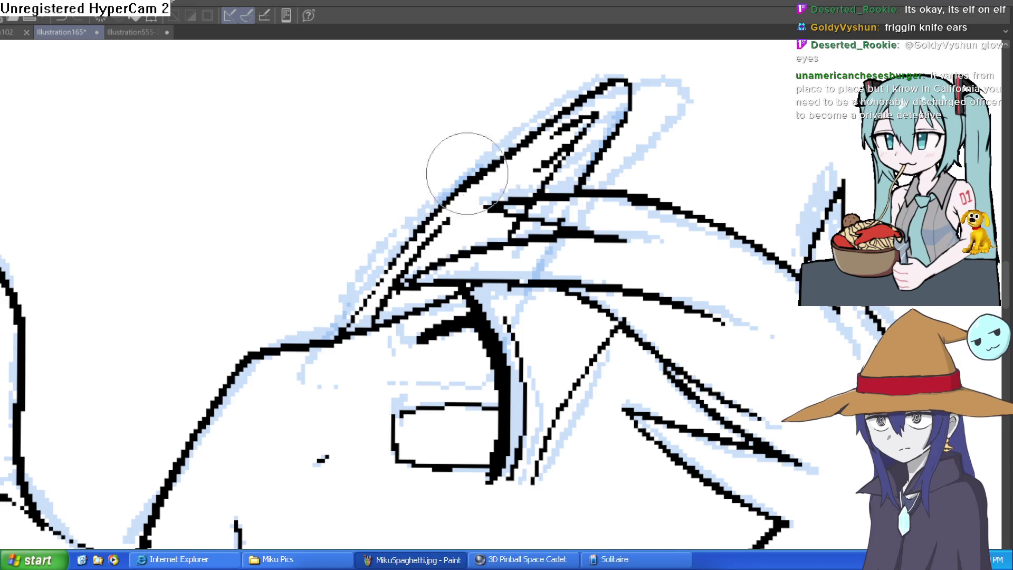
- Rotate, mirror and zoom out the view to check the whole figure
drag(533, 117, 401, 186)
scroll(401, 185, down, 6)
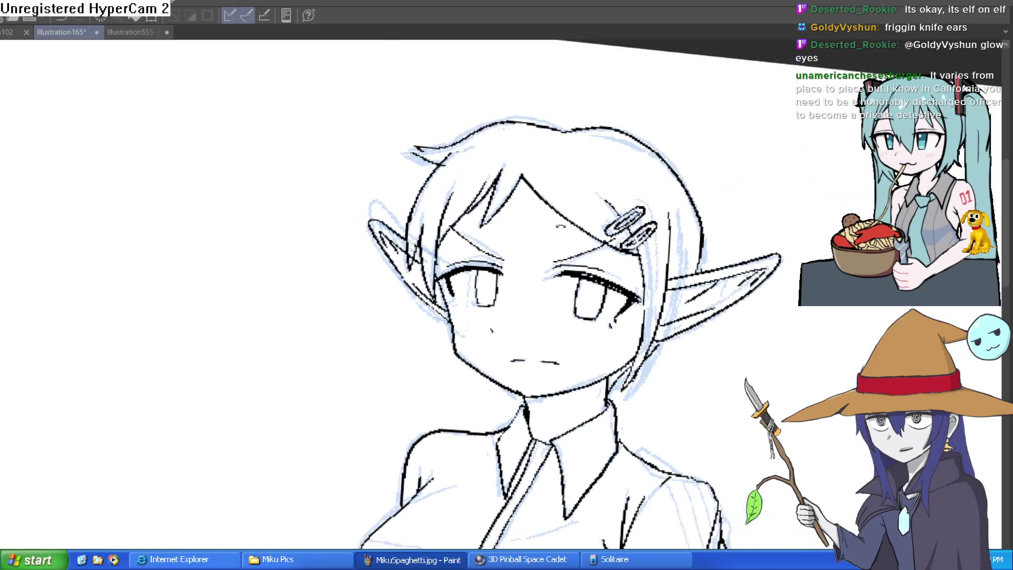
scroll(476, 231, down, 4)
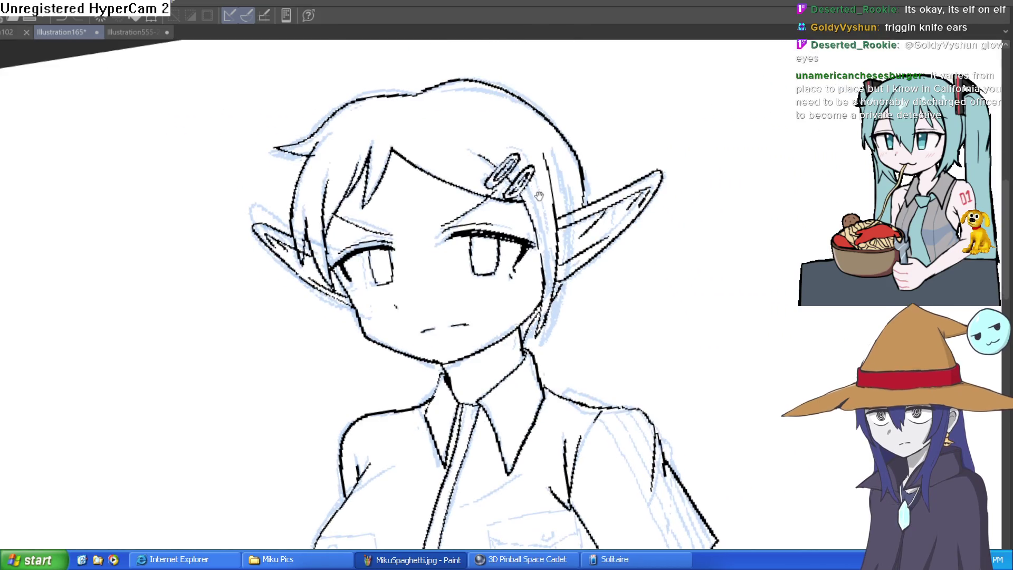
scroll(622, 175, down, 3)
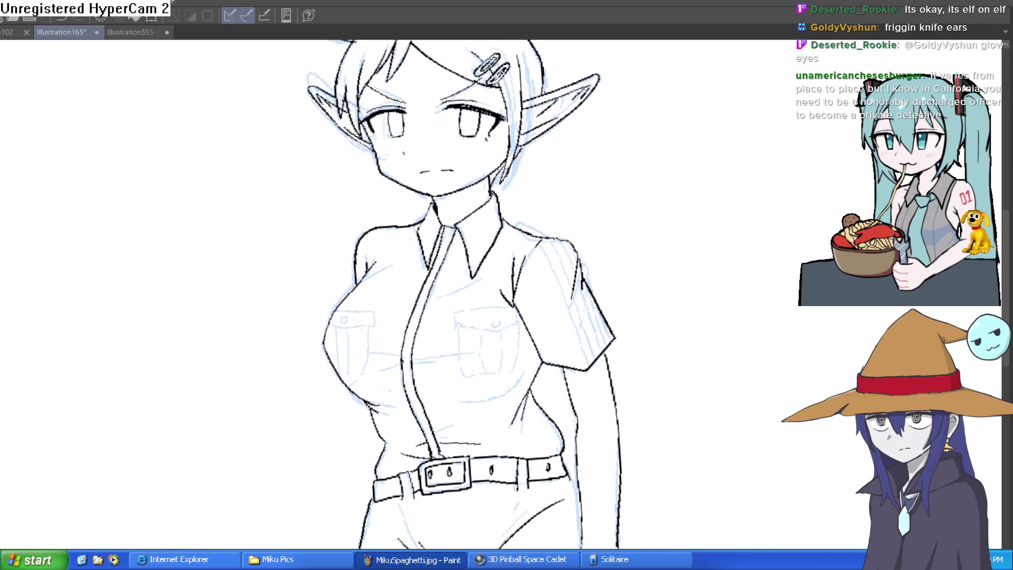
key(h)
key(h)
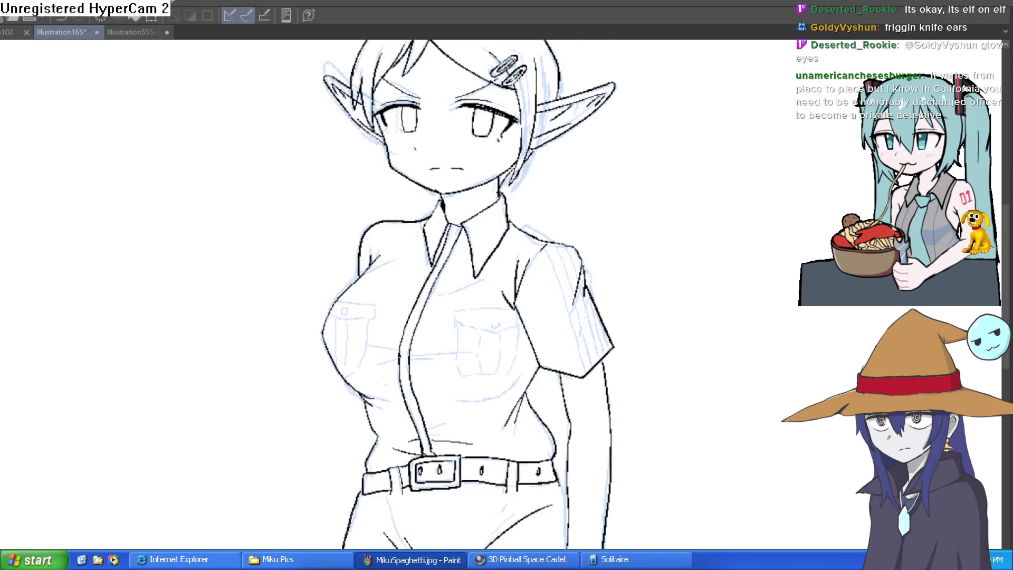
key(ctrl+minus)
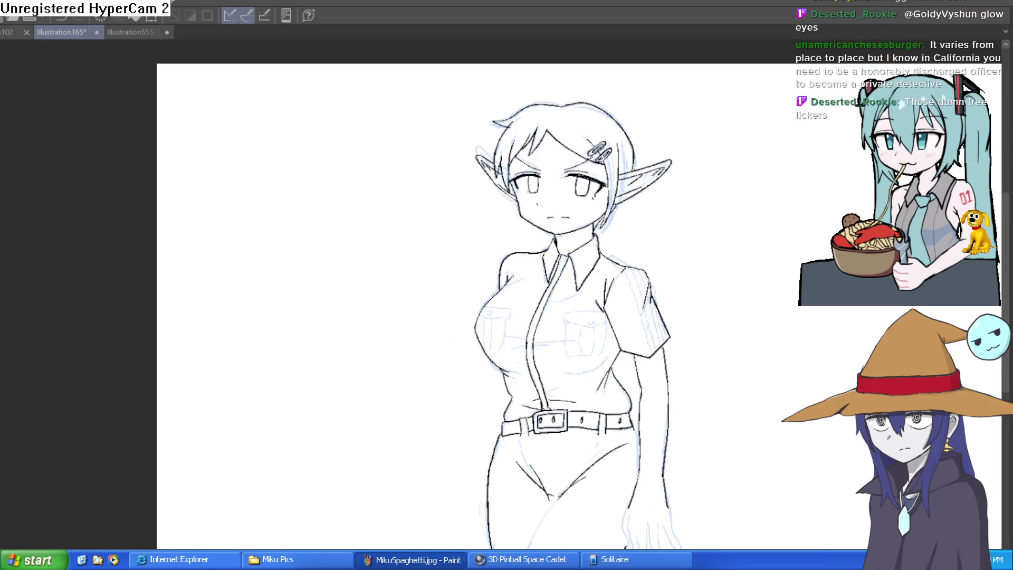
- Hide the light-blue sketch, check the lineart mirrored and flipped back, then make a test stroke
key(Delete)
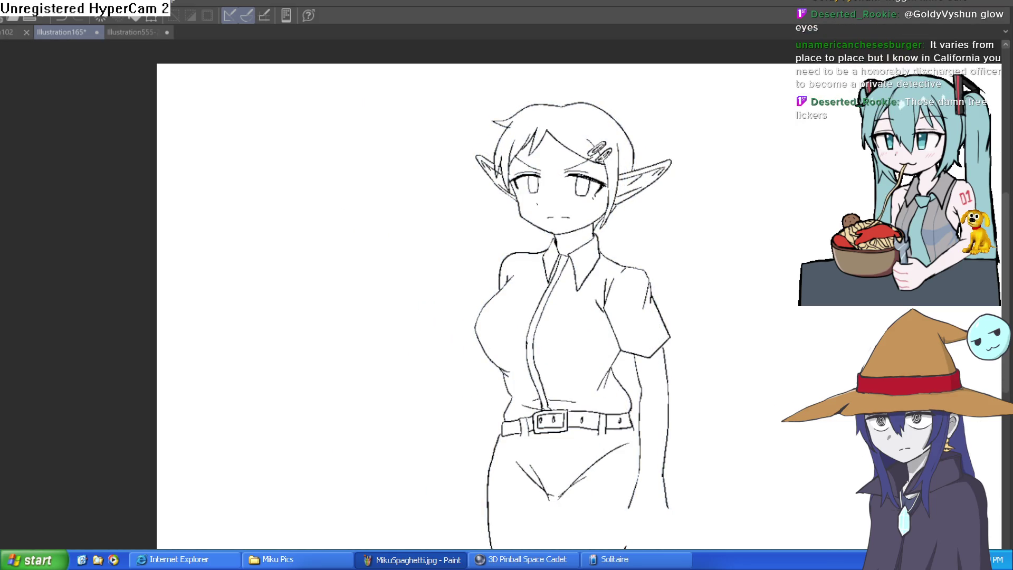
key(h)
scroll(730, 232, up, 1)
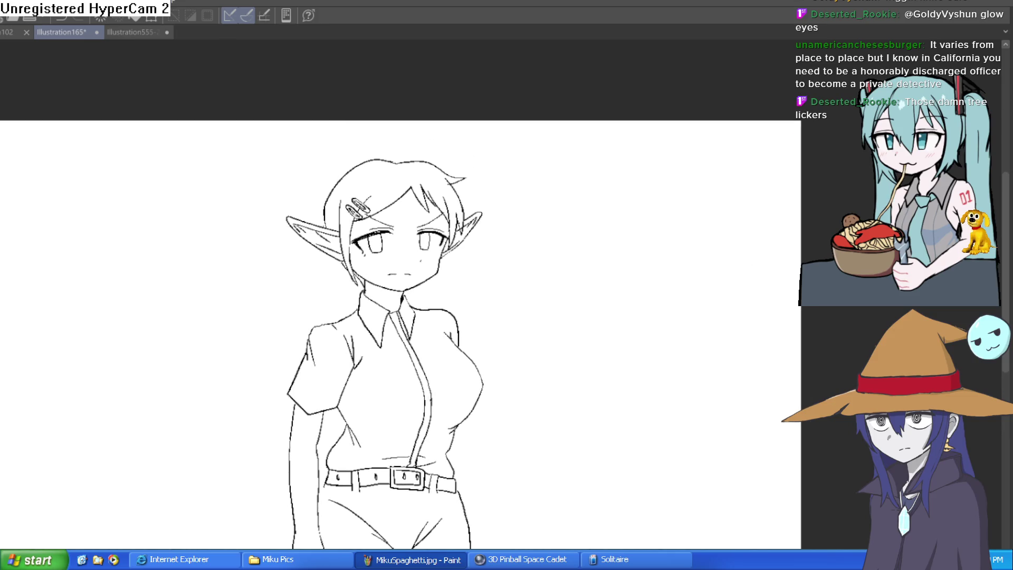
key(h)
scroll(658, 265, up, 1)
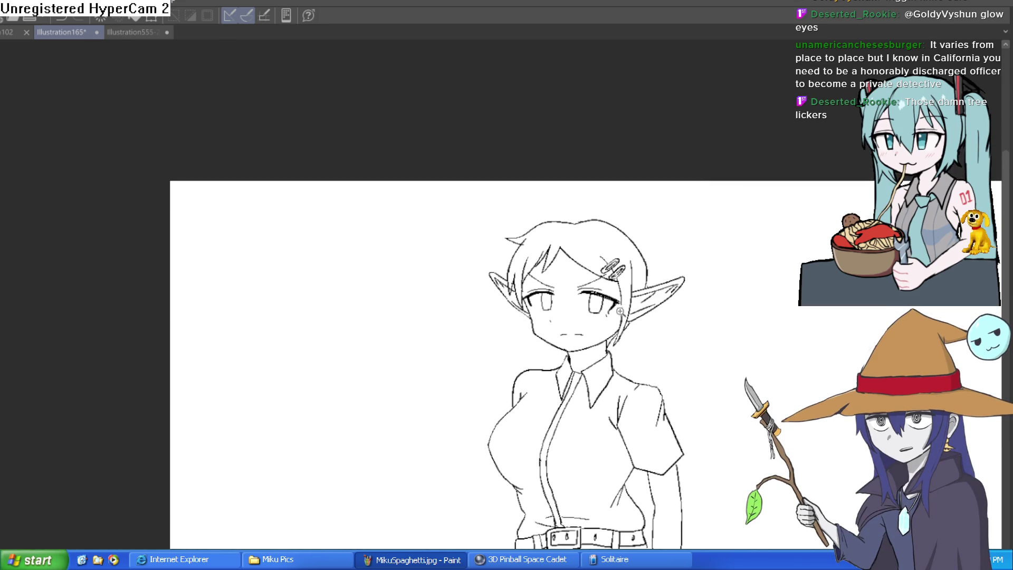
scroll(631, 307, up, 2)
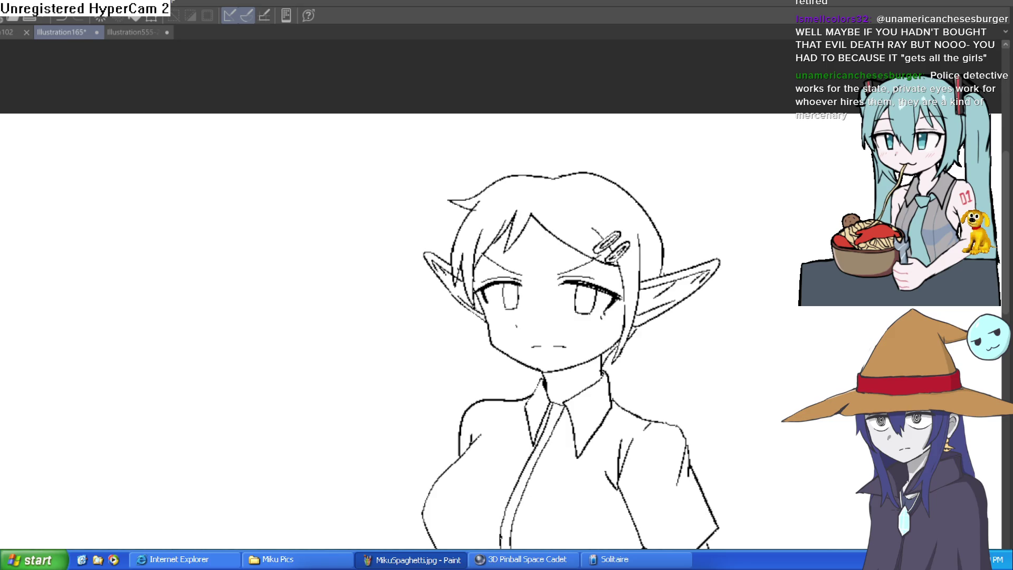
drag(681, 380, 802, 319)
- Undo the test stroke and enlarge the pen size with the ] key
key(ctrl+z)
scroll(708, 260, up, 2)
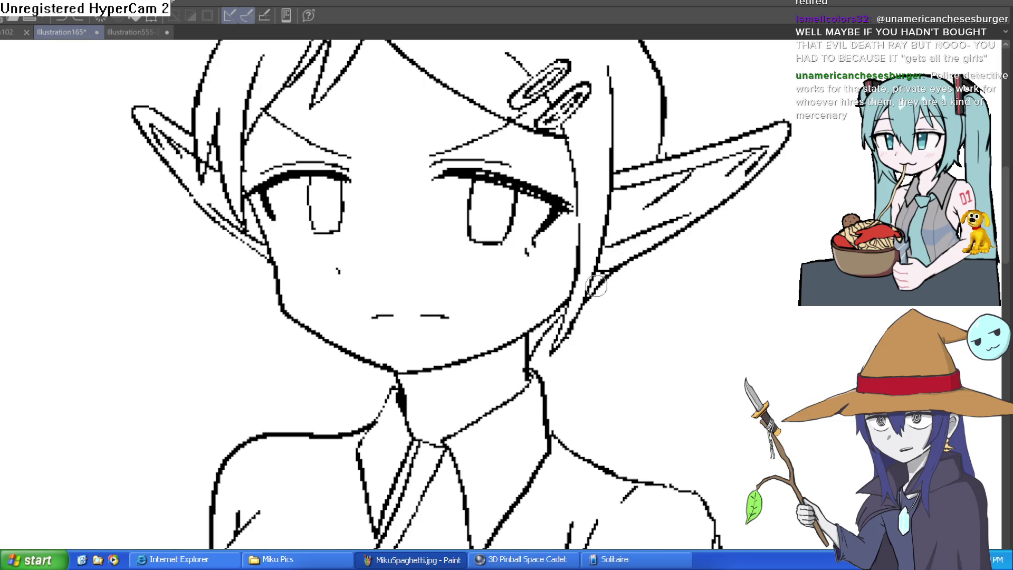
key(bracketright)
key(bracketright)
scroll(662, 243, down, 1)
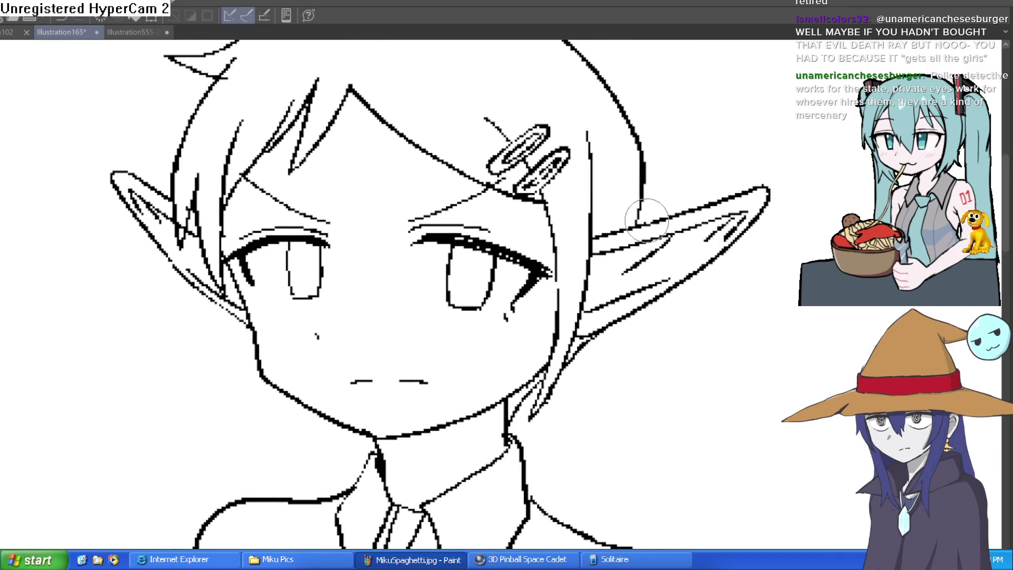
scroll(658, 163, down, 4)
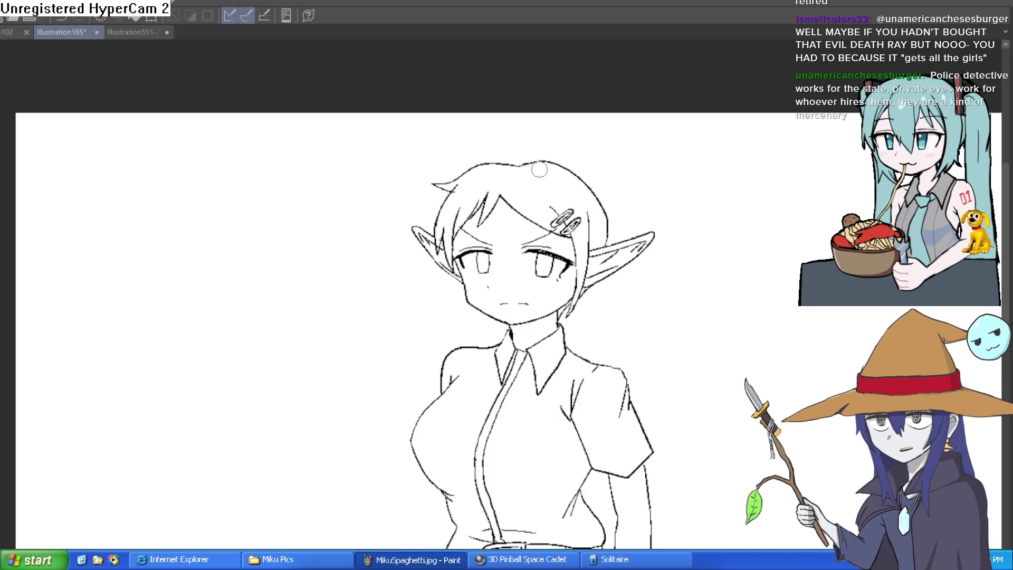
- Show the light-blue sketch again and ink the skirt hem lines and a fold
scroll(614, 319, down, 2)
mouse_move(615, 319)
mouse_down()
mouse_move(625, 235)
mouse_move(666, 309)
mouse_up()
scroll(666, 310, down, 2)
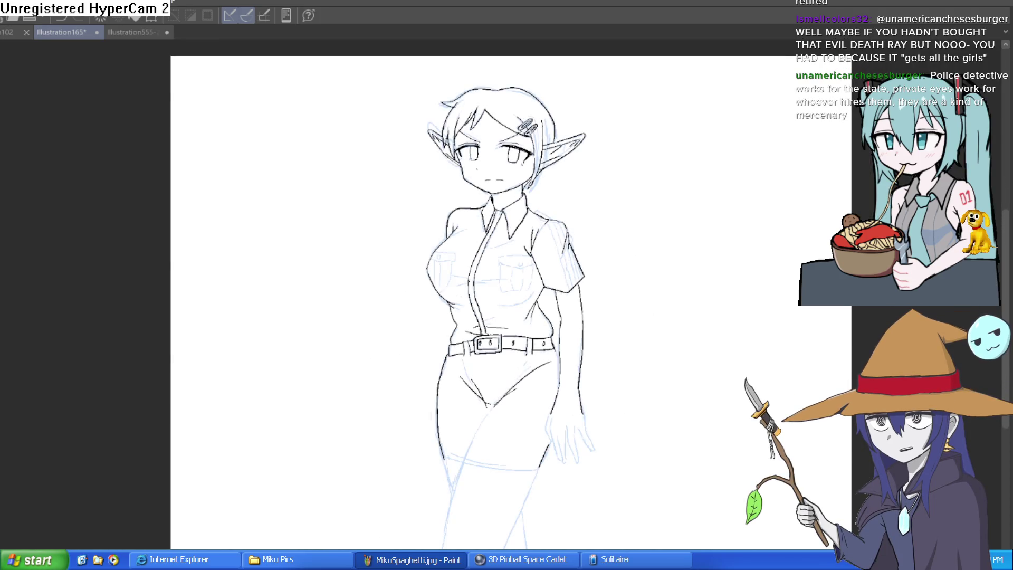
drag(538, 461, 524, 422)
scroll(524, 422, up, 3)
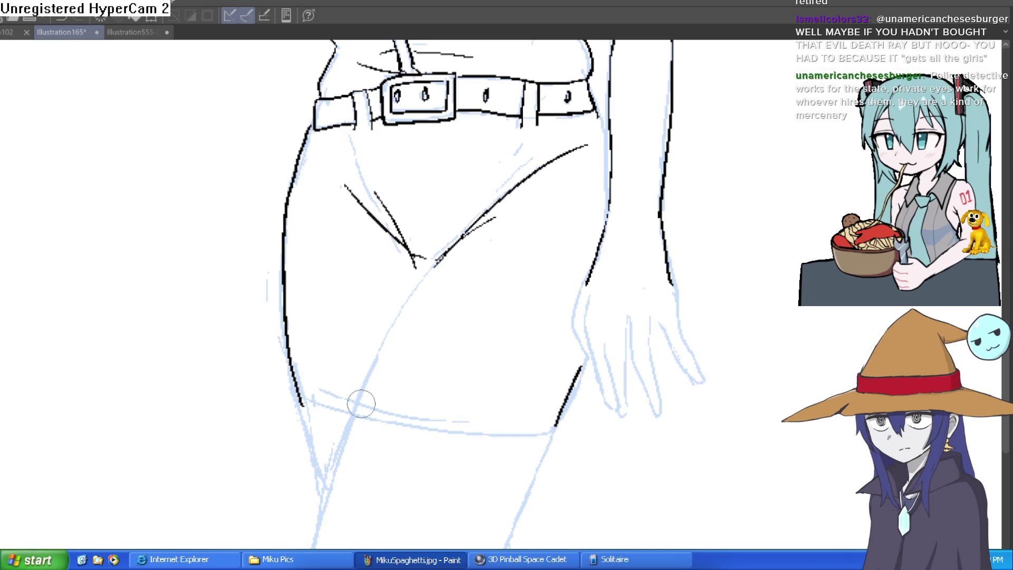
mouse_move(553, 429)
mouse_down()
mouse_move(300, 396)
mouse_move(533, 428)
mouse_up()
drag(364, 382, 431, 278)
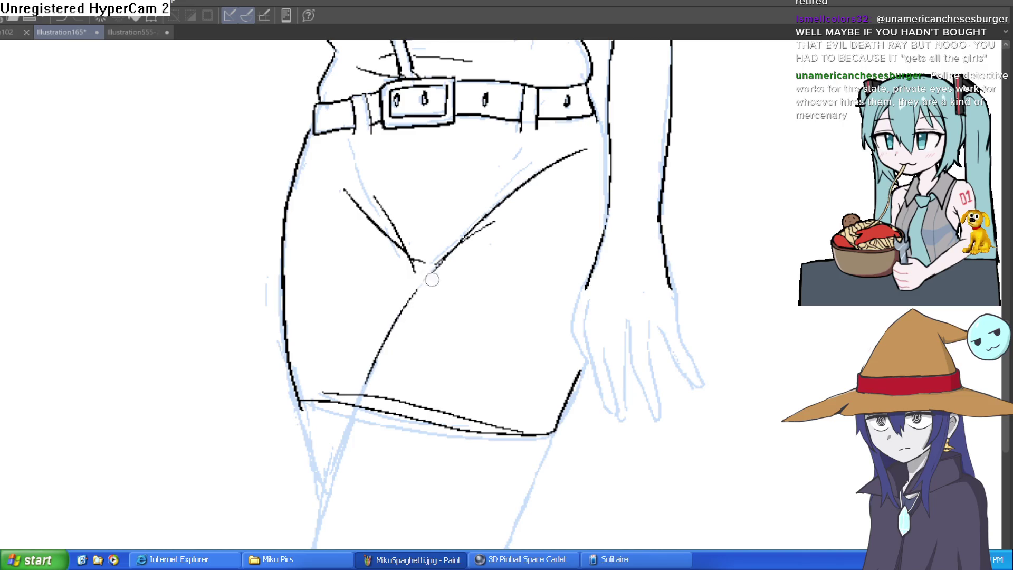
- Centre the belt and skirt and ink a line down the left thigh
drag(531, 328, 511, 395)
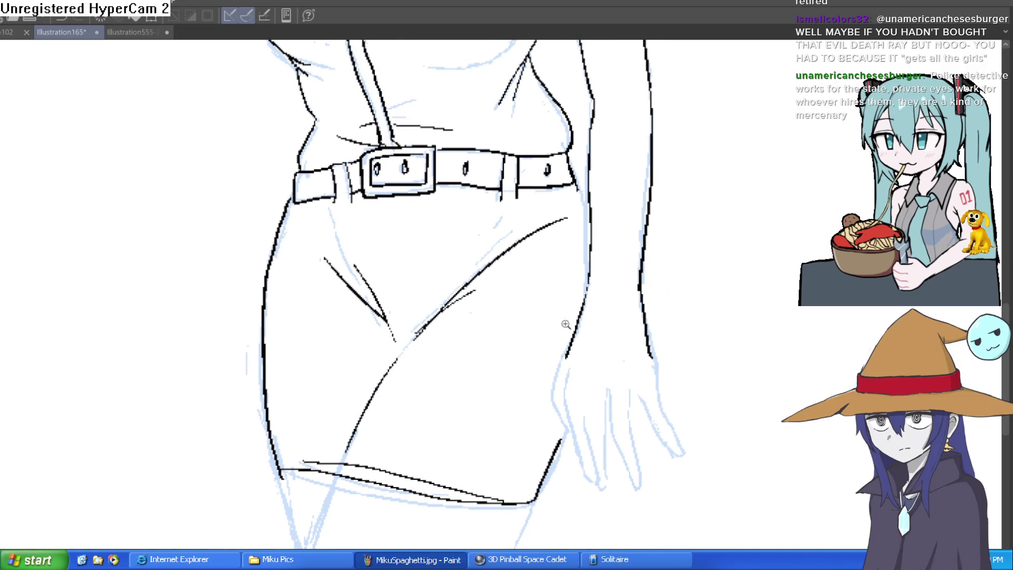
scroll(565, 322, down, 3)
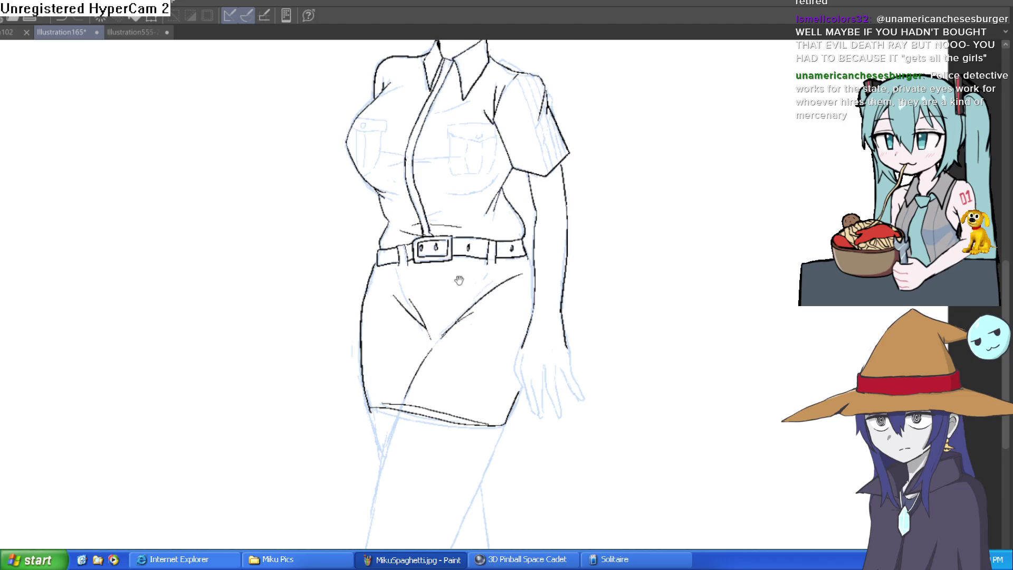
scroll(416, 421, up, 2)
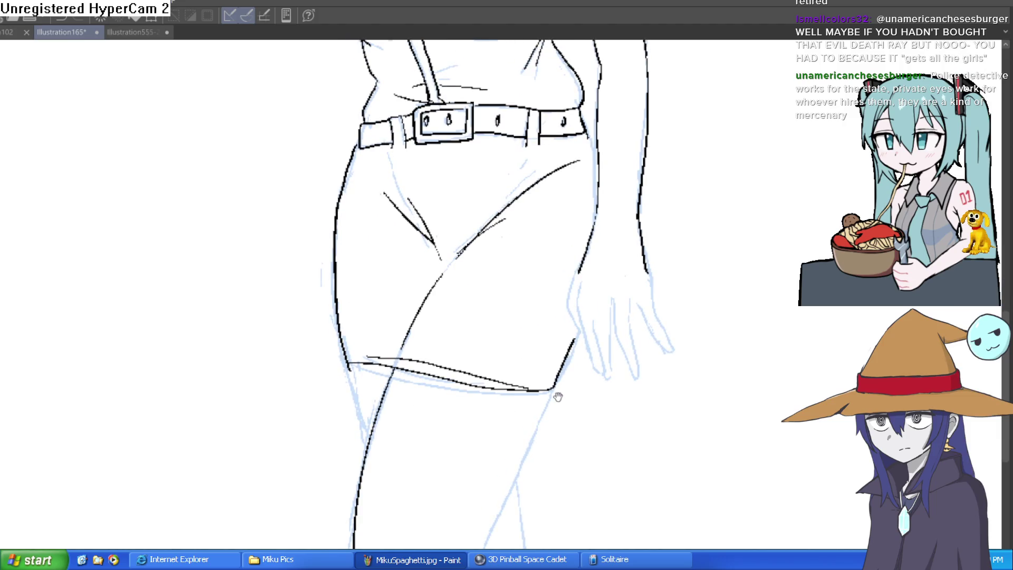
drag(557, 398, 571, 355)
scroll(578, 340, down, 2)
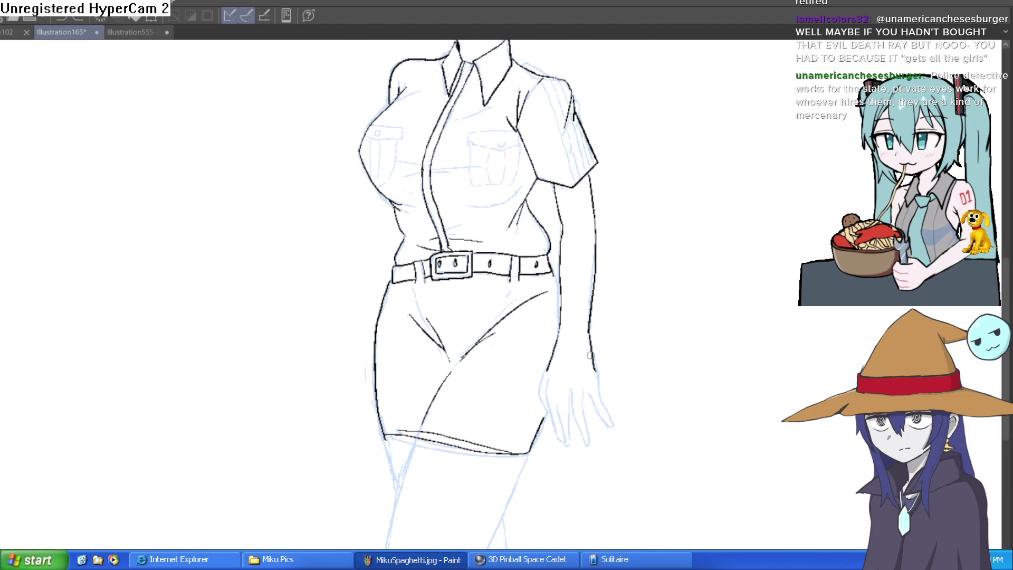
scroll(477, 151, up, 3)
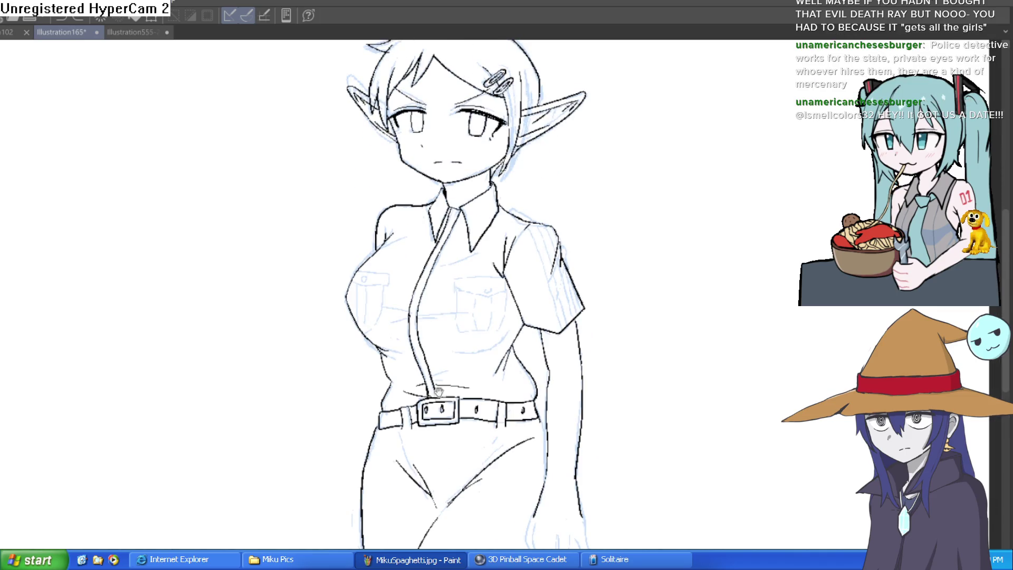
drag(438, 380, 428, 231)
drag(391, 382, 369, 475)
drag(599, 268, 580, 537)
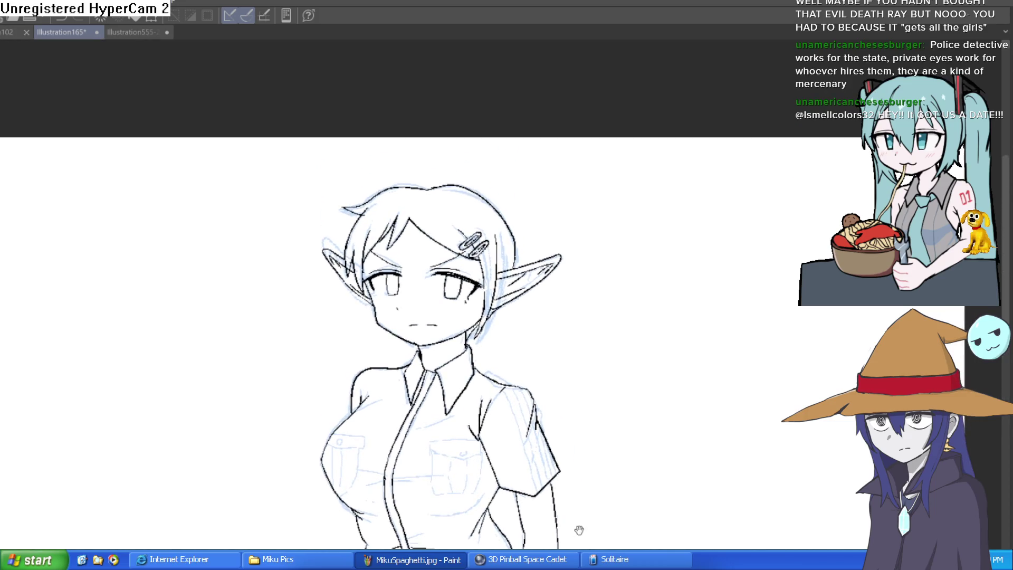
drag(571, 476, 594, 360)
- Ink the right chest pocket's flap edge, button and side edge
scroll(468, 331, up, 3)
mouse_move(421, 307)
mouse_down()
mouse_move(552, 305)
mouse_move(566, 322)
mouse_move(548, 351)
mouse_move(464, 352)
mouse_move(417, 324)
mouse_up()
drag(511, 338, 510, 340)
mouse_move(568, 317)
mouse_down()
mouse_move(568, 412)
mouse_move(551, 444)
mouse_move(450, 457)
mouse_move(421, 356)
mouse_up()
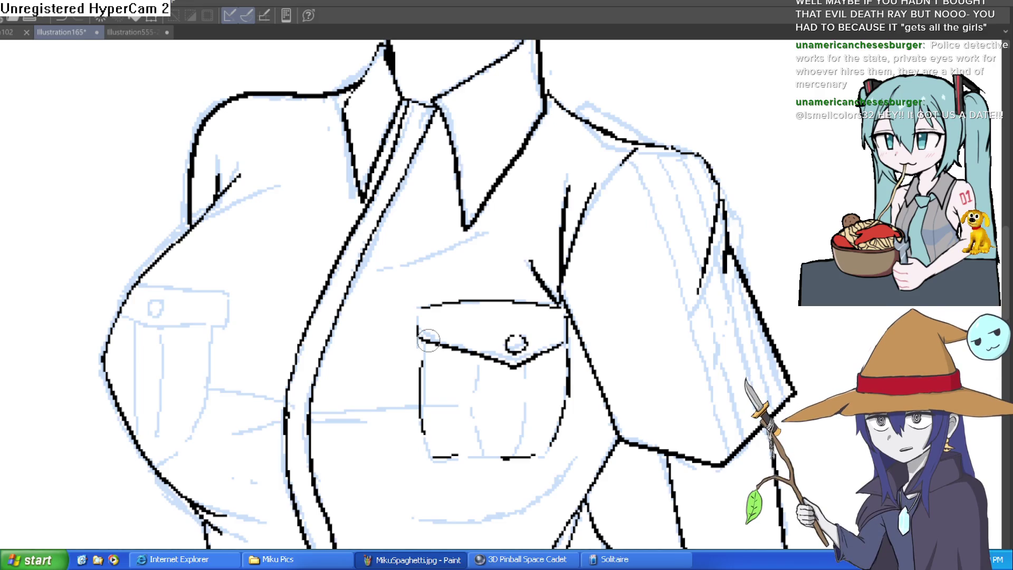
- Ink the right sleeve's edge and recentre the view on the whole face
drag(728, 256, 720, 357)
scroll(760, 287, down, 4)
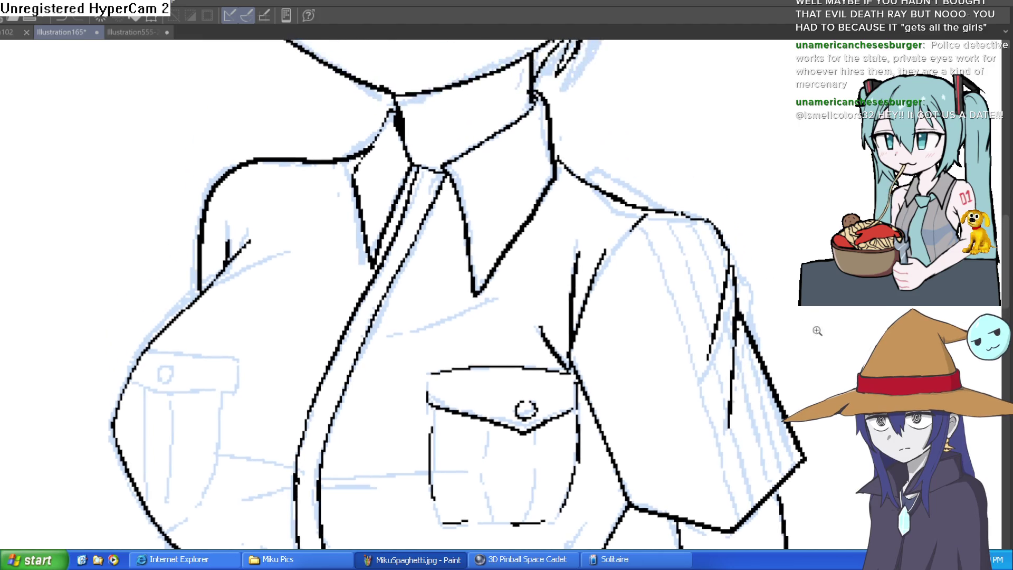
scroll(564, 238, up, 4)
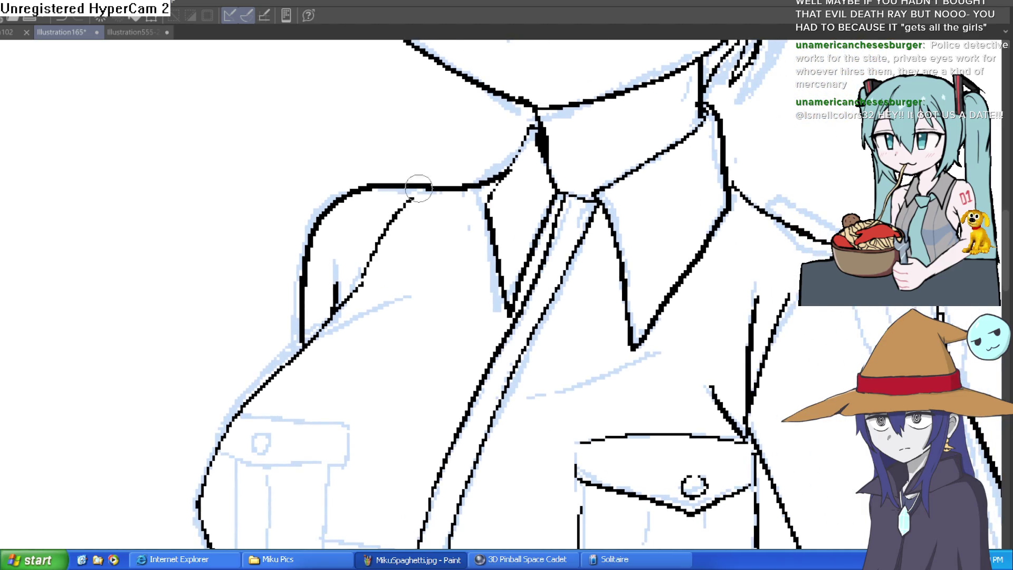
scroll(760, 259, down, 3)
mouse_move(761, 259)
mouse_down()
mouse_move(707, 216)
mouse_move(602, 259)
mouse_up()
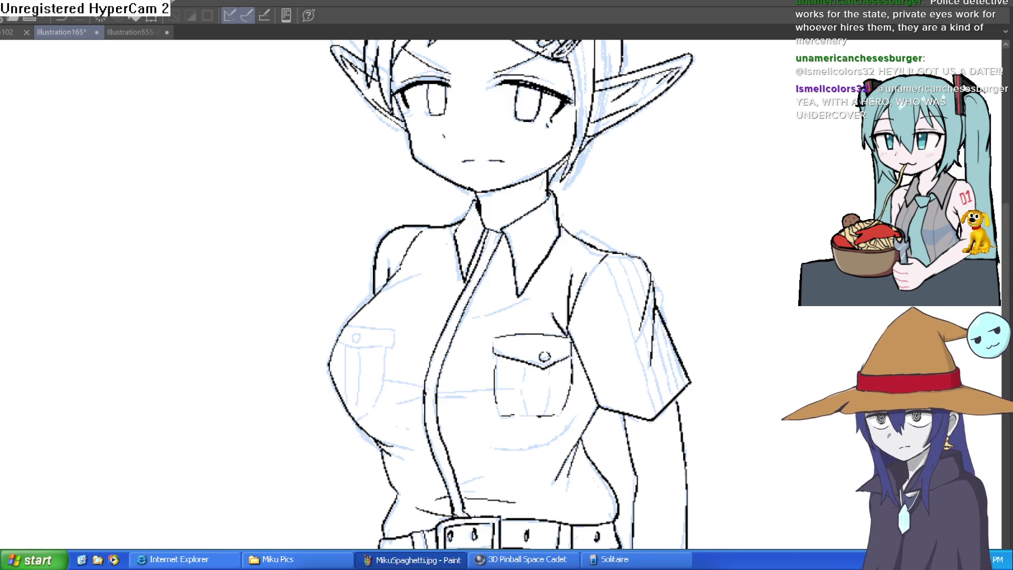
- Ink the left pocket's flap, button and edges plus the shirt's long centre line
drag(727, 358, 755, 266)
scroll(506, 225, up, 5)
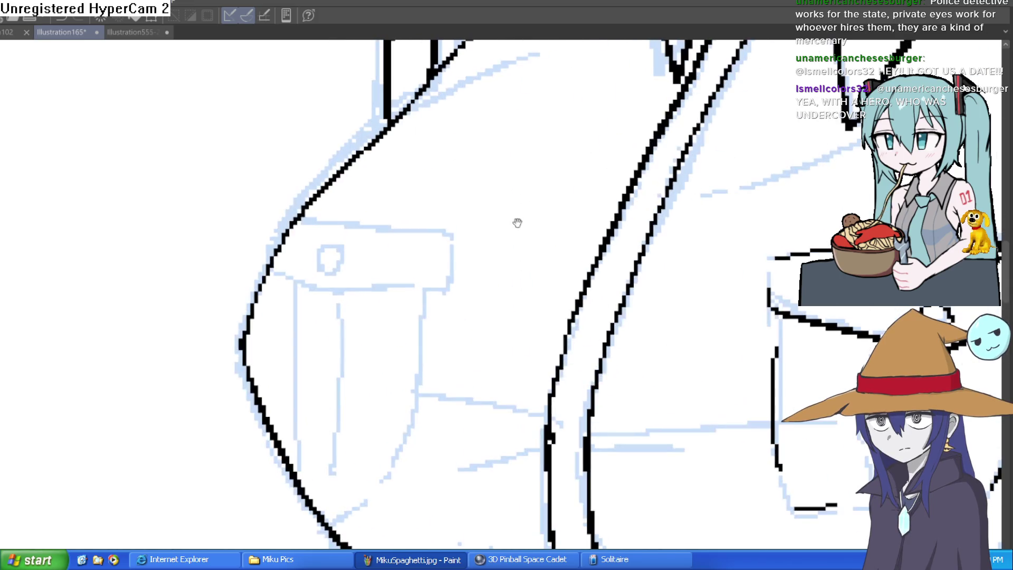
mouse_move(451, 239)
mouse_down()
mouse_move(322, 216)
mouse_move(443, 279)
mouse_move(330, 300)
mouse_move(274, 277)
mouse_up()
drag(337, 243, 333, 248)
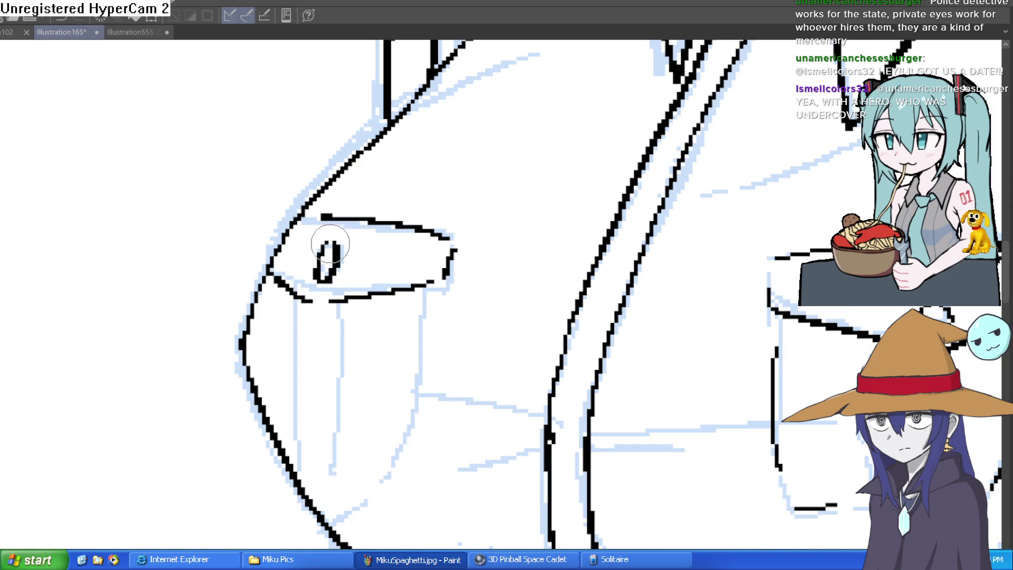
drag(433, 289, 420, 388)
drag(409, 430, 365, 494)
drag(336, 310, 331, 485)
mouse_move(298, 296)
mouse_down()
mouse_move(283, 384)
mouse_move(302, 440)
mouse_up()
- Draw the right pocket's inner fold lines and extend the curve beneath it
drag(616, 350, 294, 301)
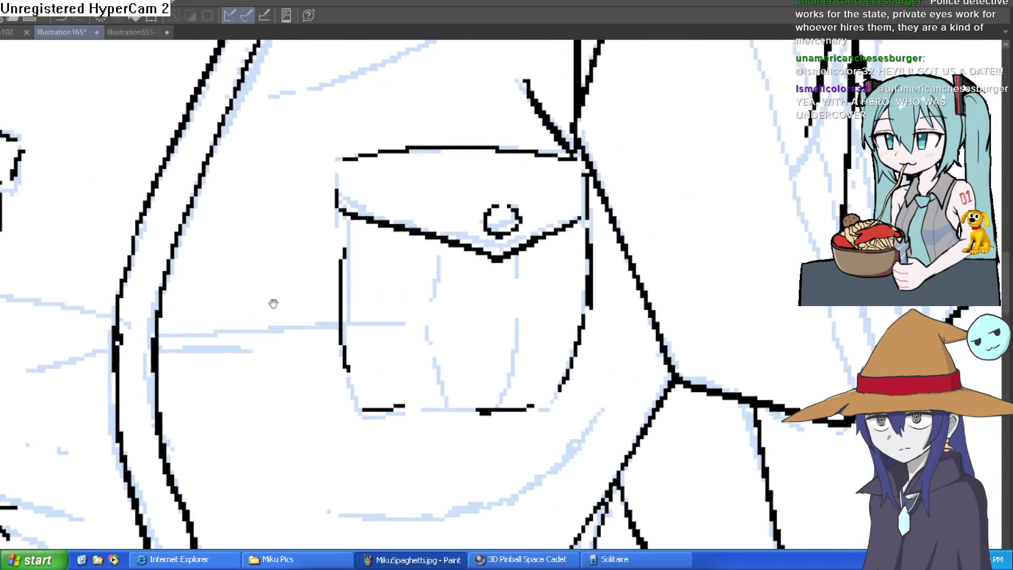
mouse_move(509, 255)
mouse_down()
mouse_move(515, 318)
mouse_move(497, 400)
mouse_up()
drag(432, 251, 430, 315)
mouse_move(423, 357)
mouse_down()
mouse_move(440, 397)
mouse_move(591, 374)
mouse_move(621, 342)
mouse_up()
scroll(495, 370, down, 3)
scroll(518, 375, up, 5)
drag(675, 298, 637, 357)
drag(576, 253, 587, 344)
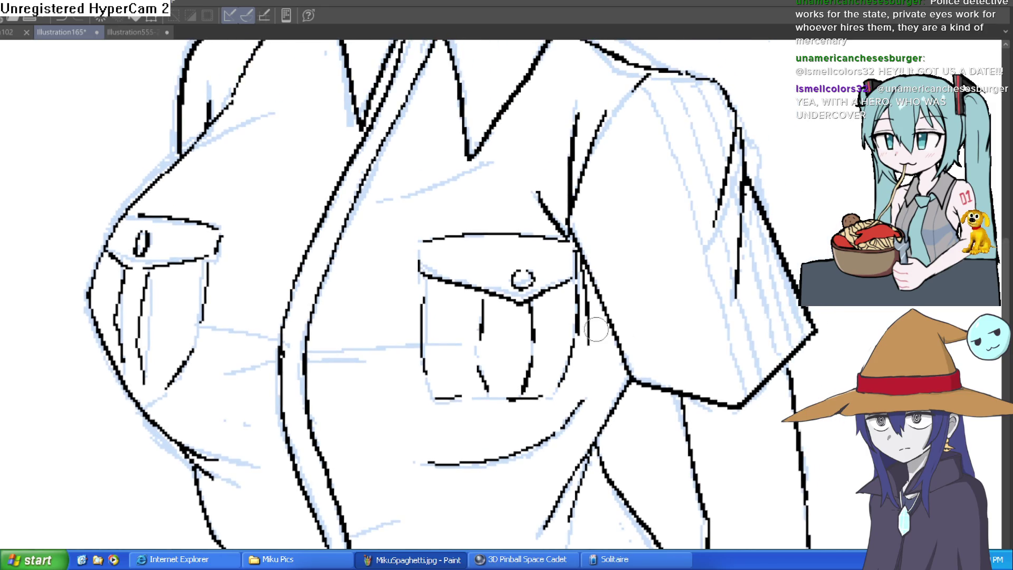
drag(630, 316, 656, 442)
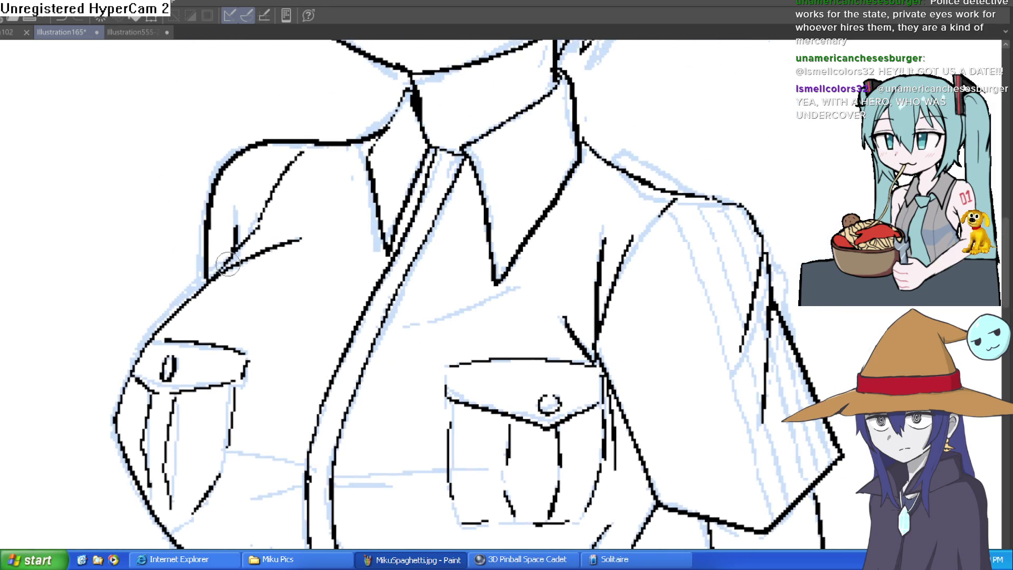
- Ink the fingers and outer edge of the hand beside the skirt, undoing a stray stroke
scroll(502, 181, down, 5)
mouse_move(649, 199)
mouse_down()
mouse_move(607, 221)
mouse_move(579, 375)
mouse_up()
scroll(585, 345, down, 5)
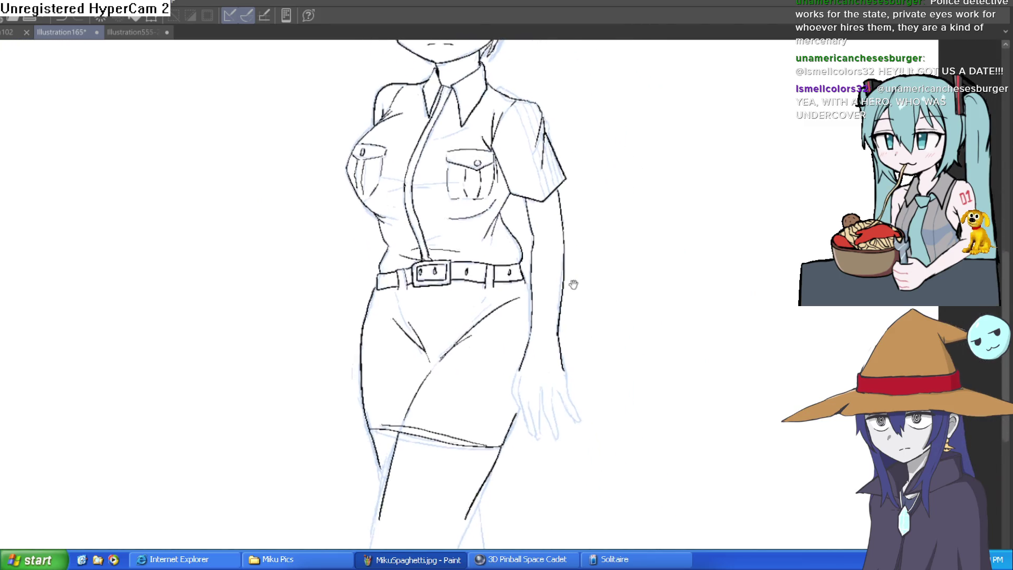
scroll(554, 321, up, 2)
scroll(554, 321, down, 1)
scroll(554, 414, up, 2)
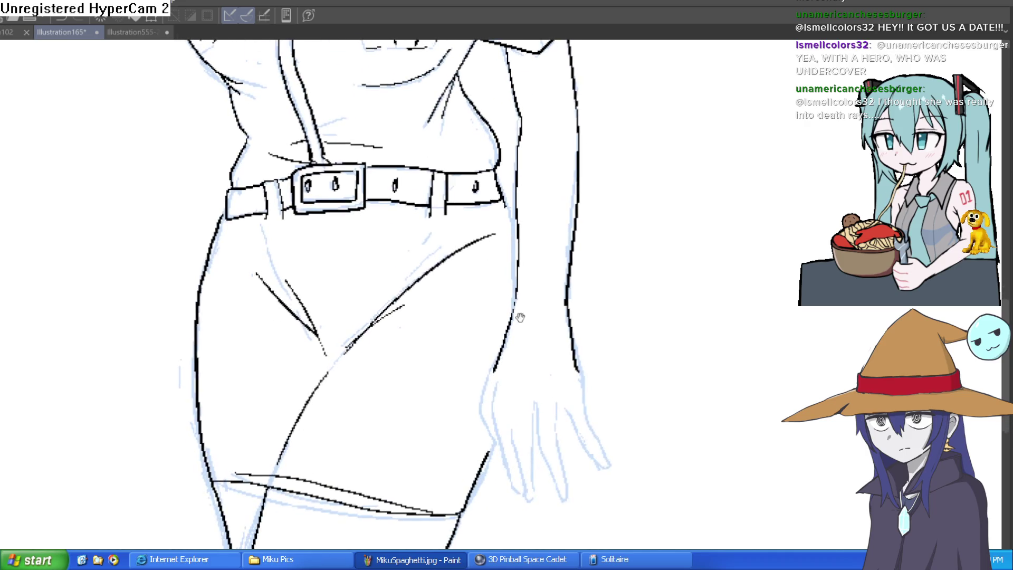
scroll(521, 314, up, 1)
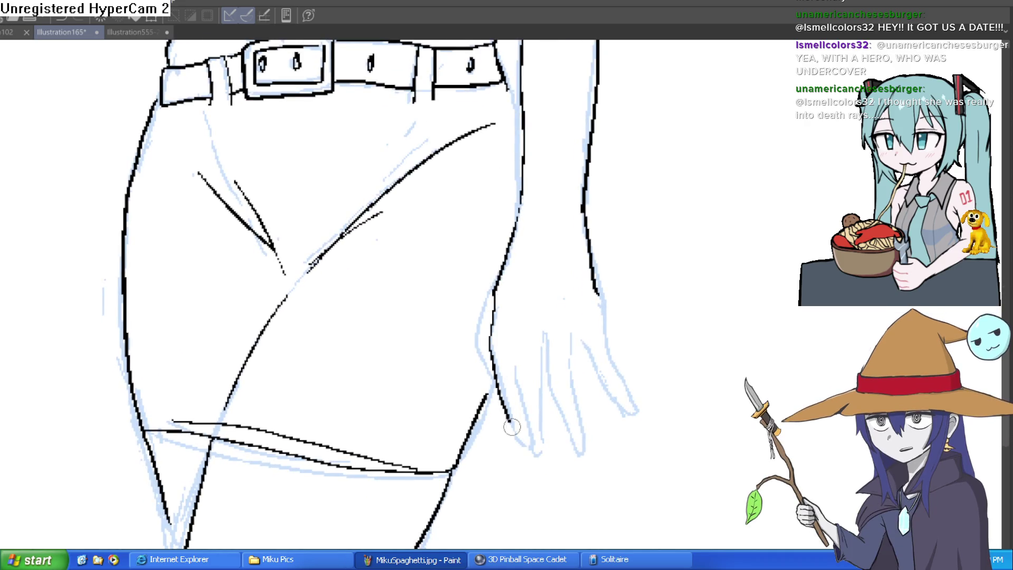
mouse_move(512, 375)
mouse_down()
mouse_move(529, 448)
mouse_move(547, 338)
mouse_move(577, 430)
mouse_move(570, 335)
mouse_move(594, 367)
mouse_up()
key(ctrl+z)
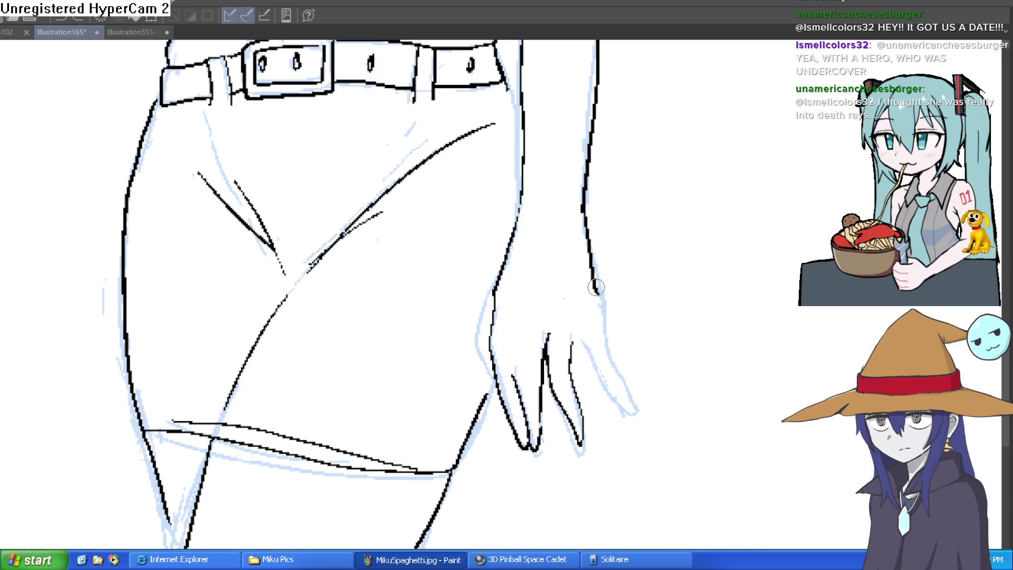
mouse_move(592, 286)
mouse_down()
mouse_move(635, 419)
mouse_move(572, 331)
mouse_up()
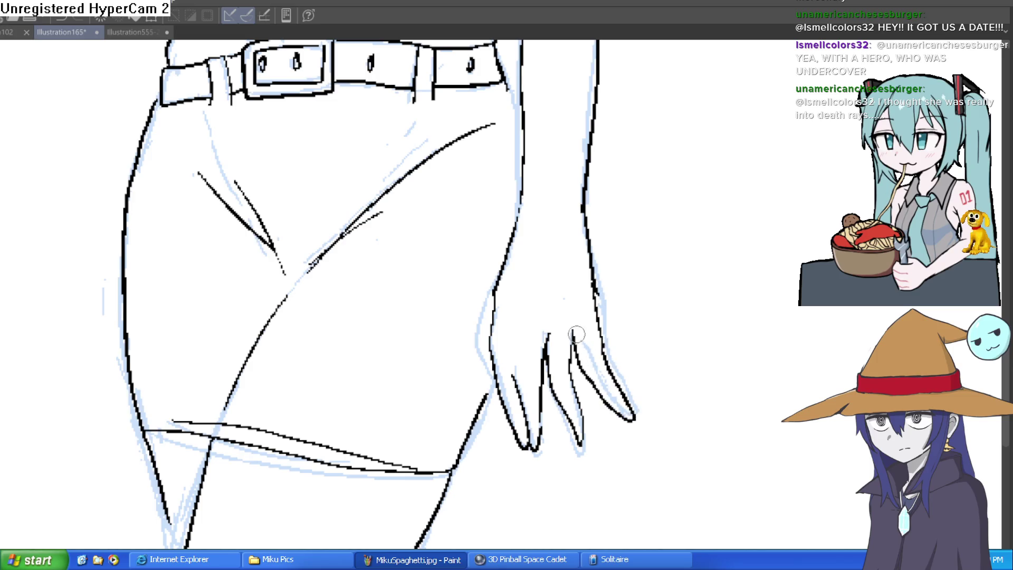
drag(515, 375, 510, 330)
- Ink both leg lines below the skirt hem and the closing line across the bottom
mouse_move(633, 282)
mouse_down()
mouse_move(635, 337)
mouse_move(631, 262)
mouse_move(628, 287)
mouse_move(618, 287)
mouse_move(633, 273)
mouse_up()
scroll(633, 272, down, 2)
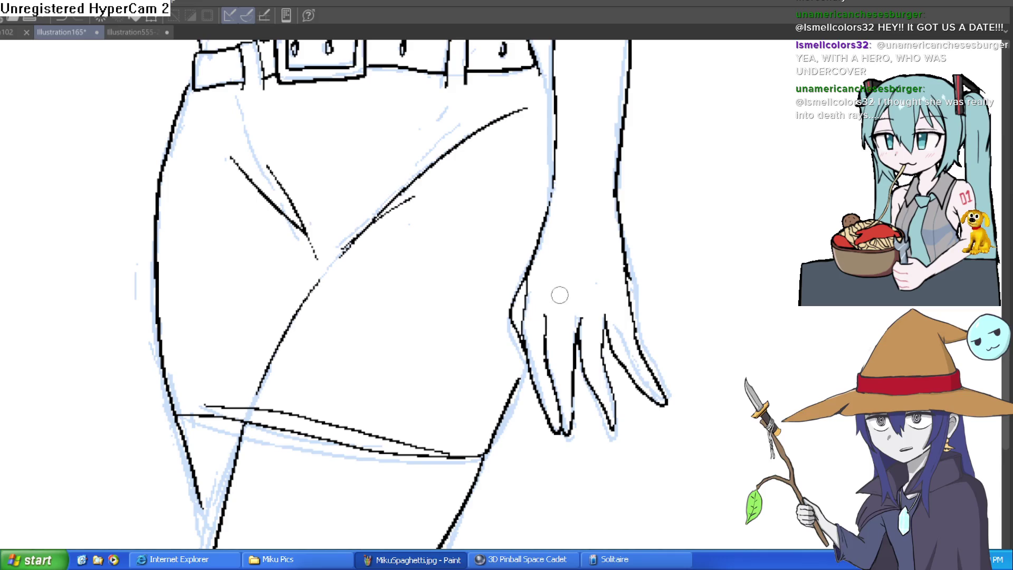
scroll(592, 303, down, 1)
scroll(592, 302, down, 1)
drag(666, 302, 665, 349)
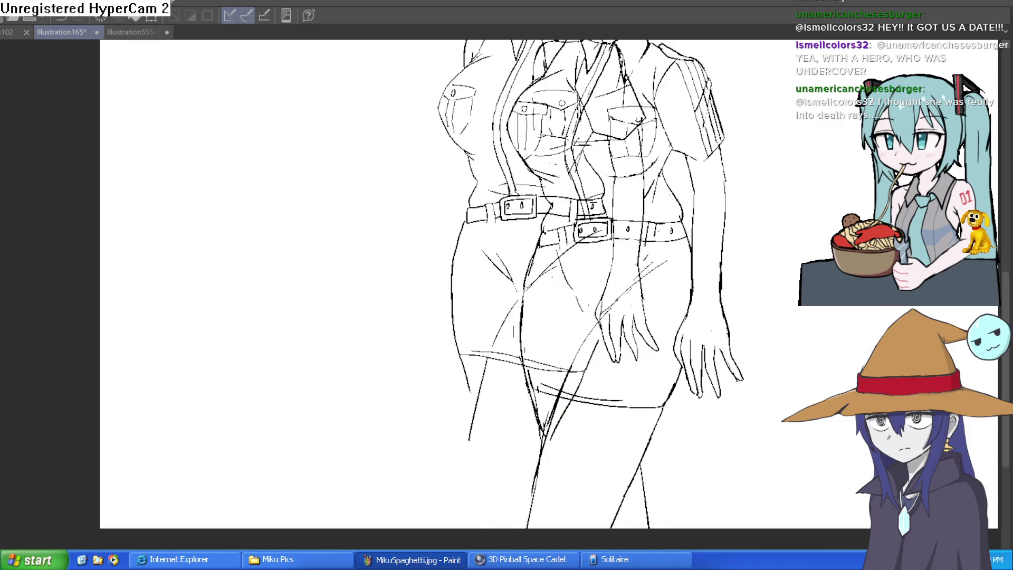
scroll(568, 455, up, 5)
drag(559, 406, 572, 501)
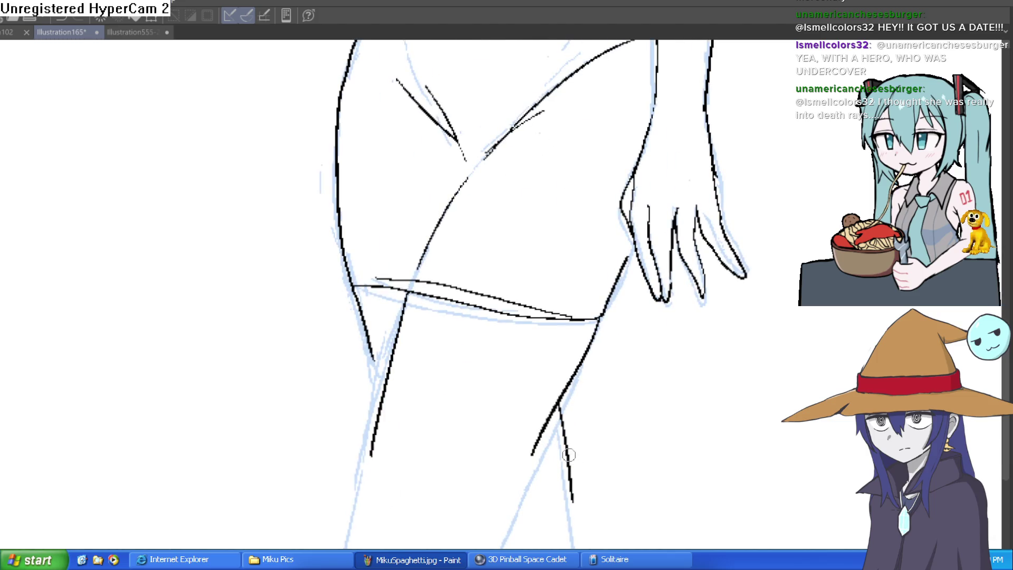
key(ctrl+z)
drag(558, 408, 560, 502)
drag(541, 440, 493, 543)
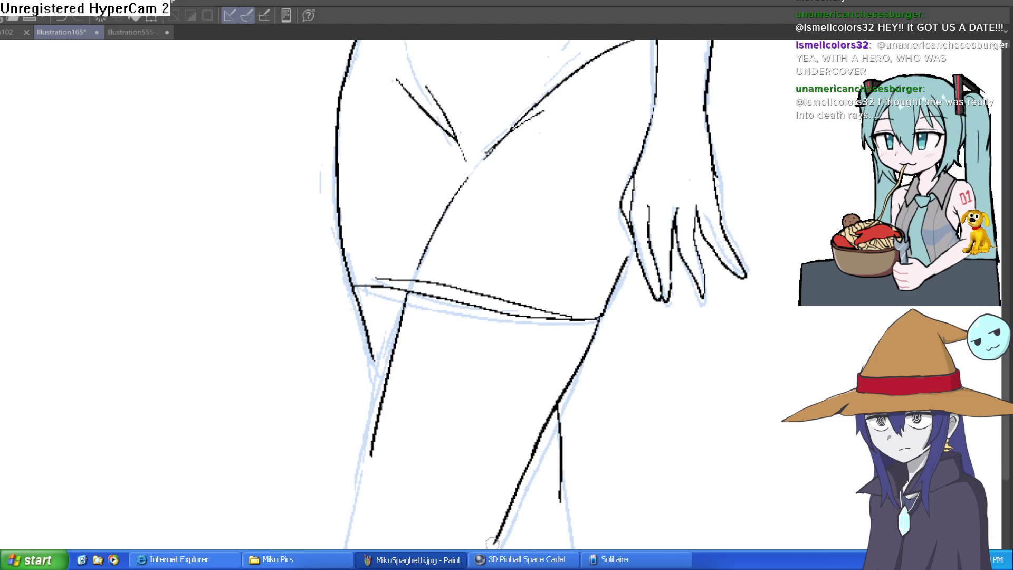
mouse_move(372, 438)
mouse_down()
mouse_move(359, 529)
mouse_move(496, 523)
mouse_move(575, 505)
mouse_move(562, 501)
mouse_up()
drag(369, 342, 387, 382)
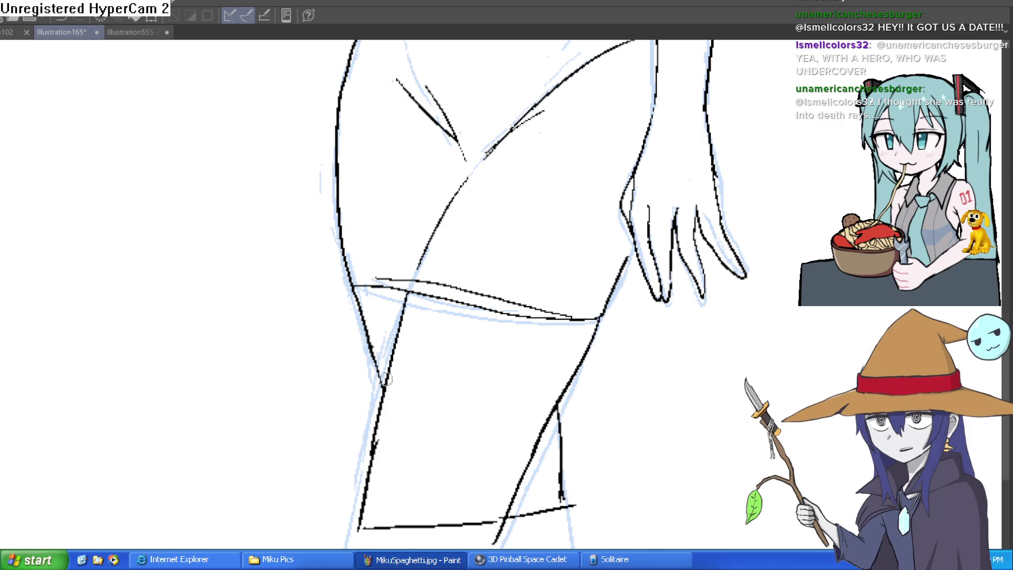
scroll(527, 480, down, 3)
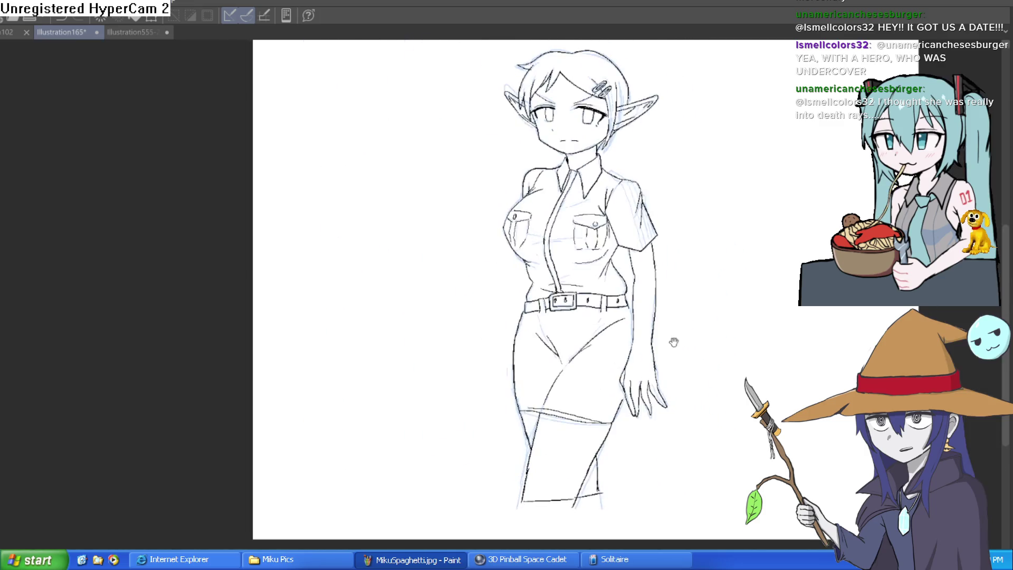
drag(666, 344, 675, 364)
drag(707, 428, 687, 394)
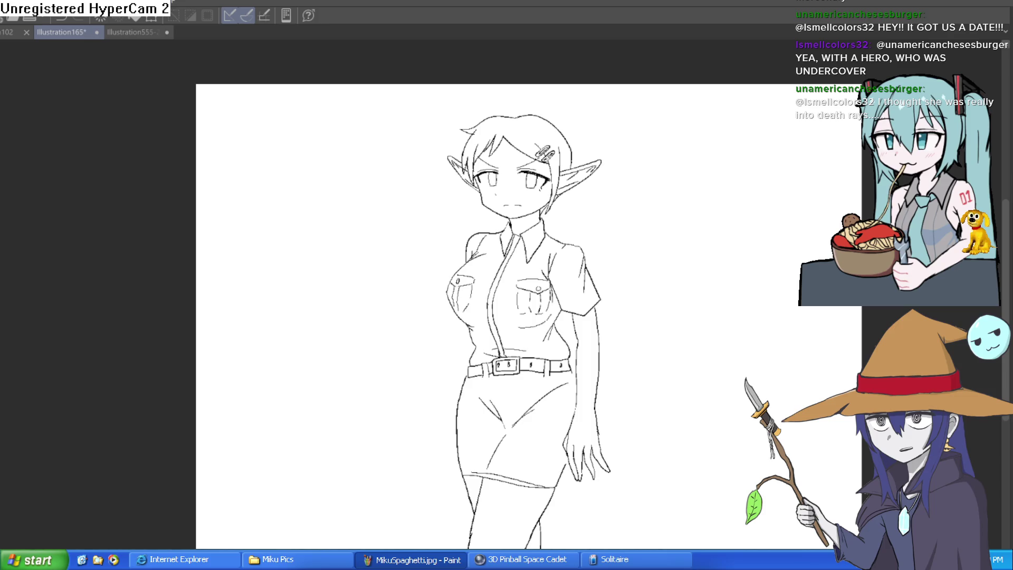
click(138, 32)
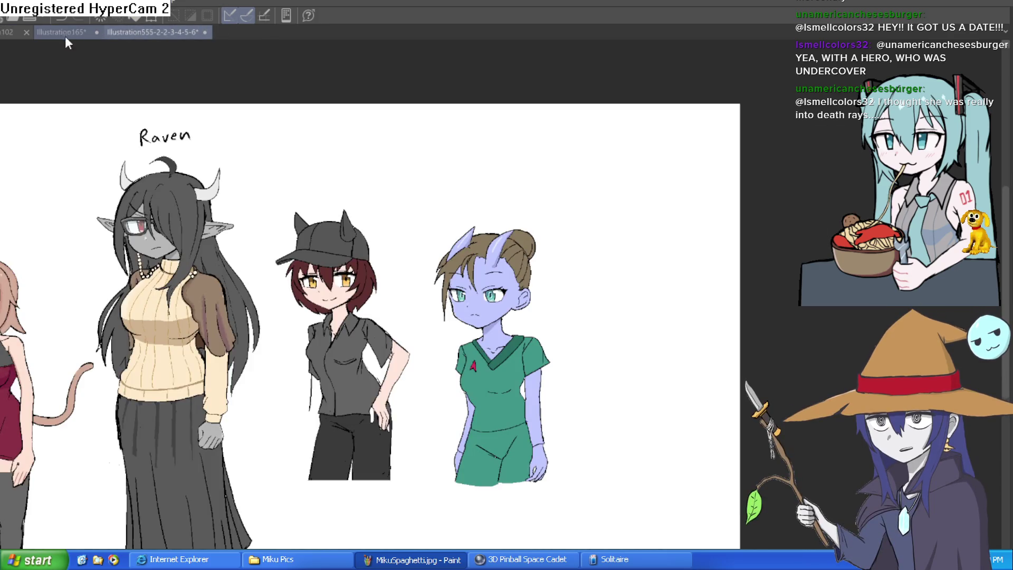
click(71, 35)
click(13, 32)
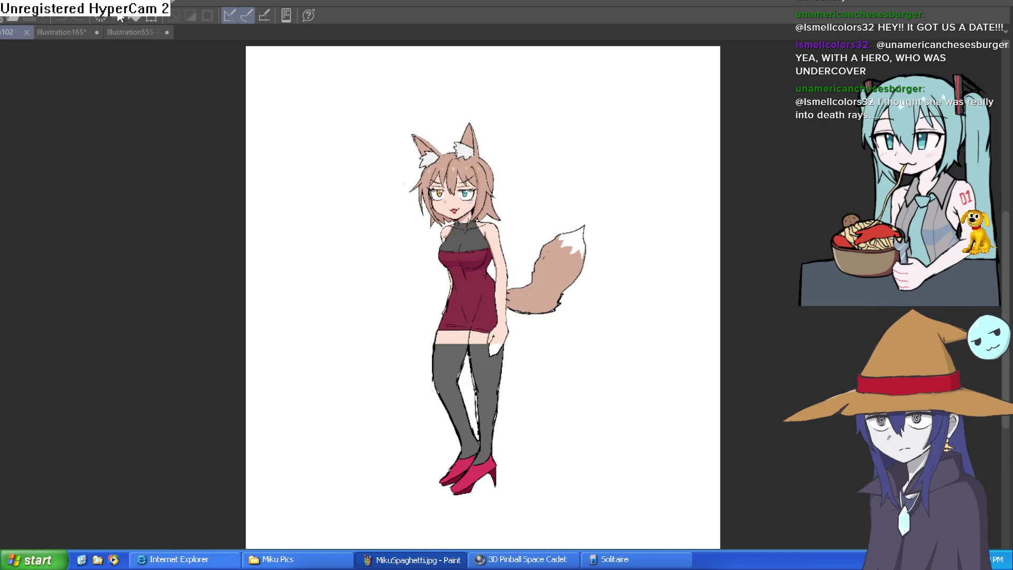
click(78, 30)
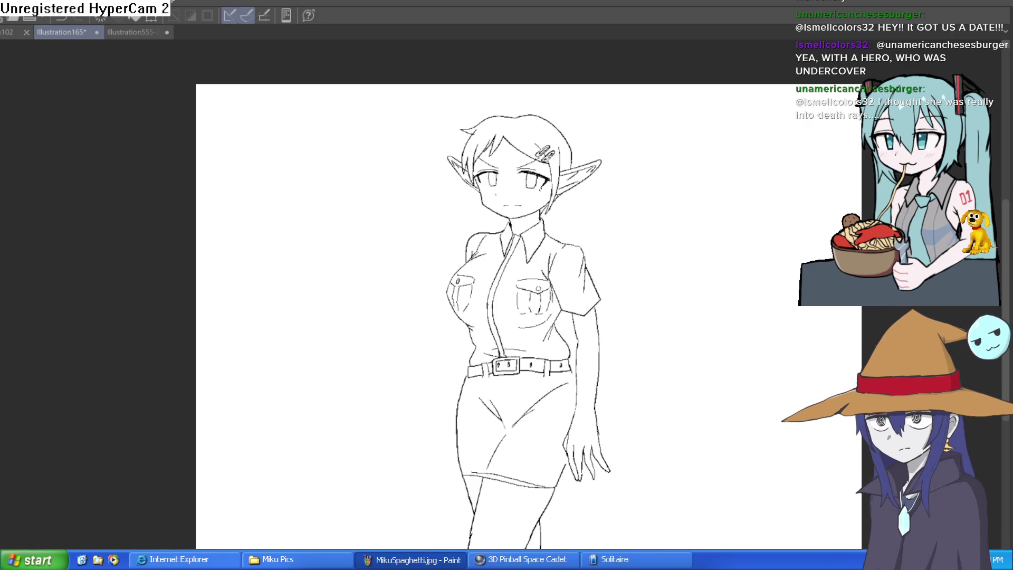
scroll(566, 228, up, 4)
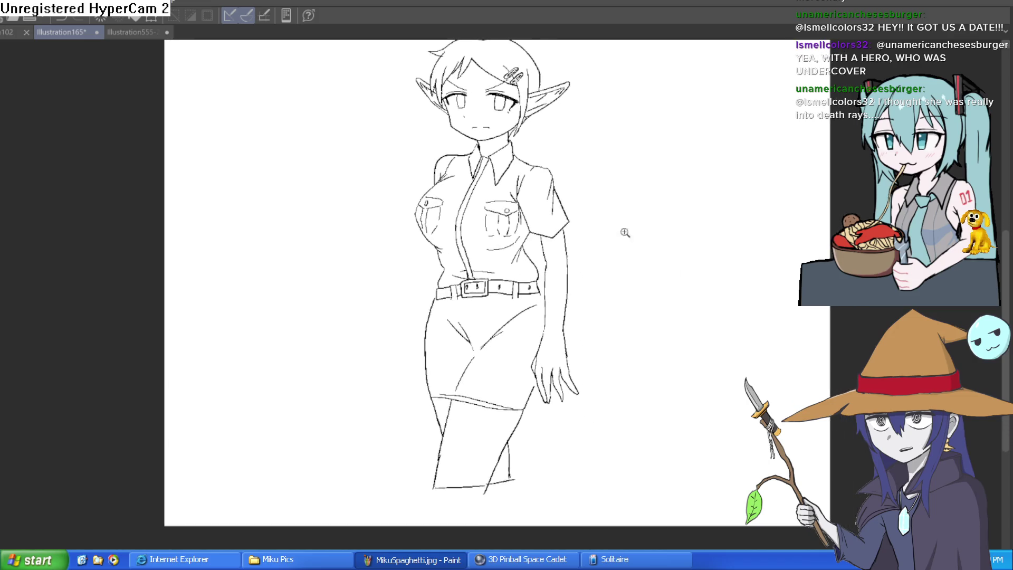
- Fill the thigh, arm and face with light pink skin colour
click(464, 396)
key(ctrl+z)
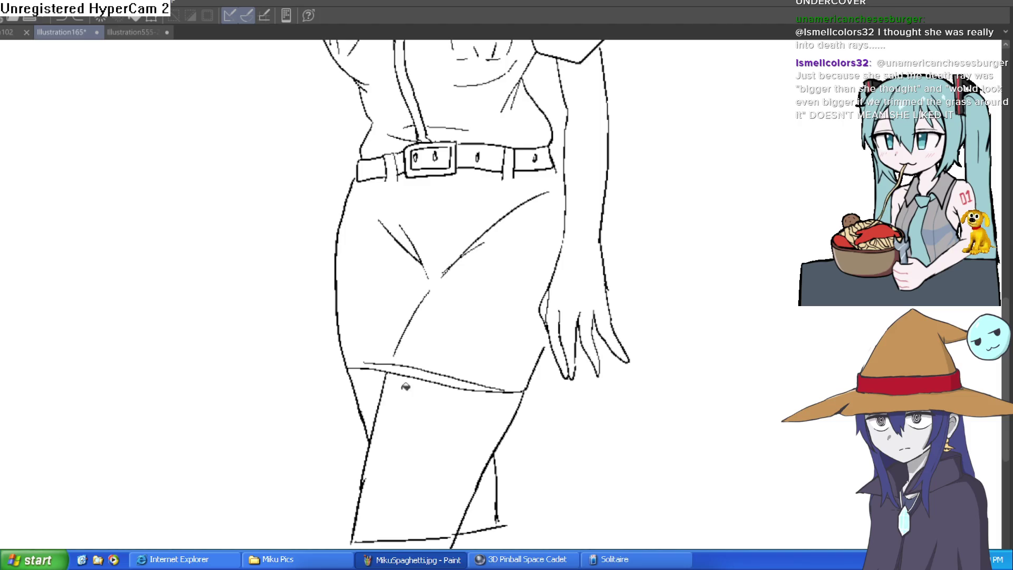
click(471, 424)
drag(631, 349, 563, 504)
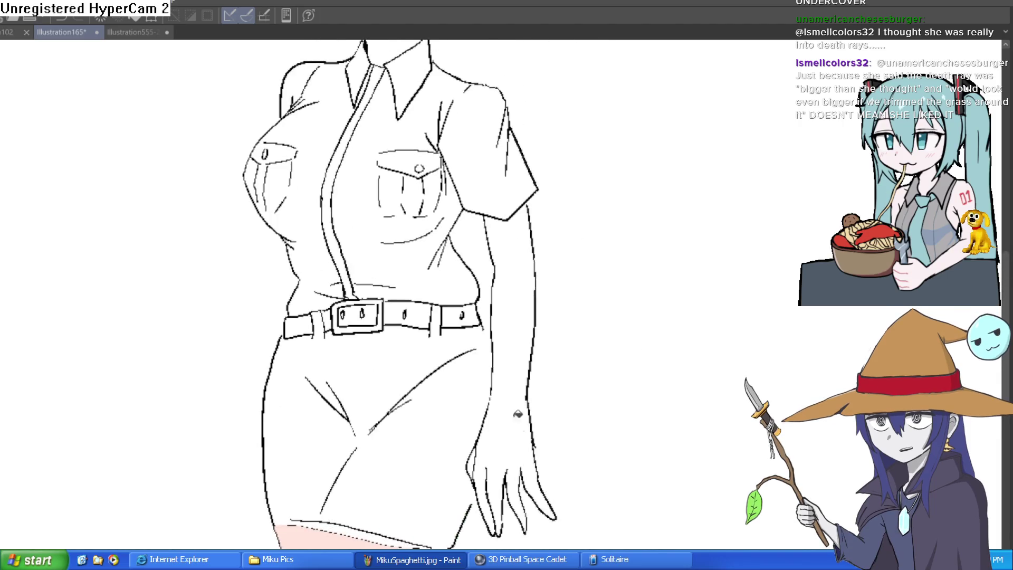
click(482, 402)
drag(550, 364, 601, 521)
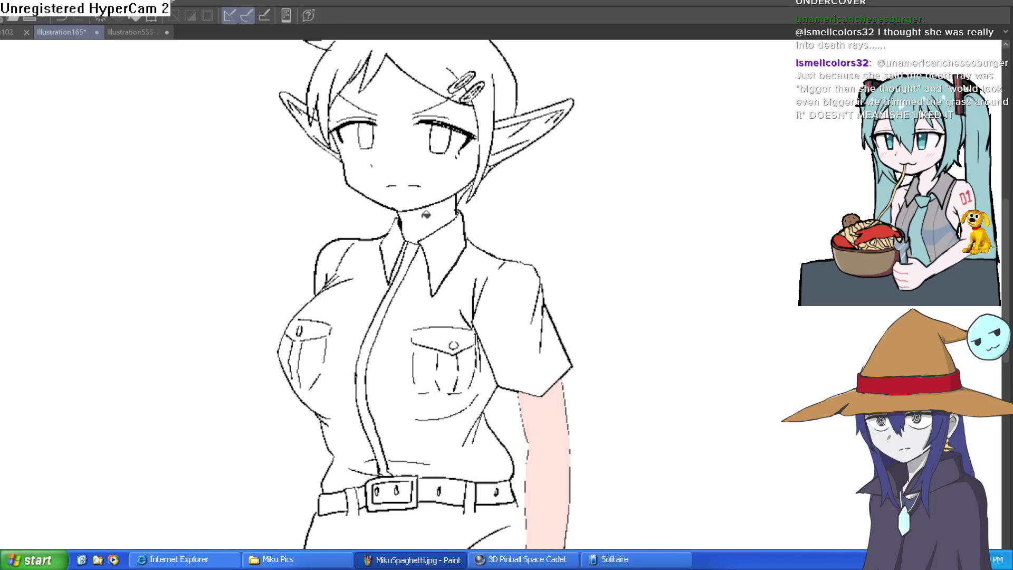
click(430, 191)
drag(512, 123, 520, 214)
click(363, 207)
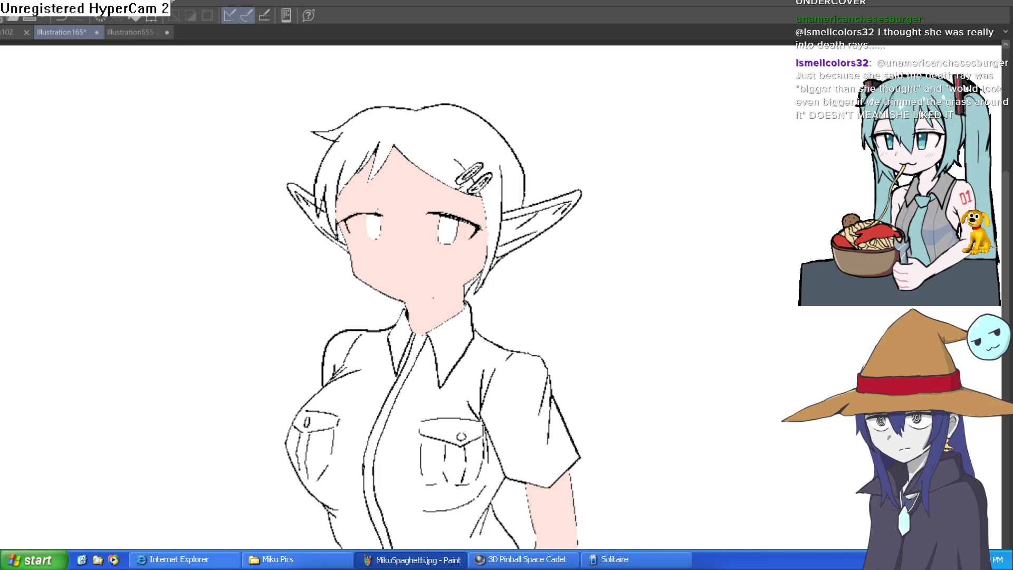
- Paint white highlights along both eyes' rims, rotating the view and resetting it upright
scroll(437, 229, up, 4)
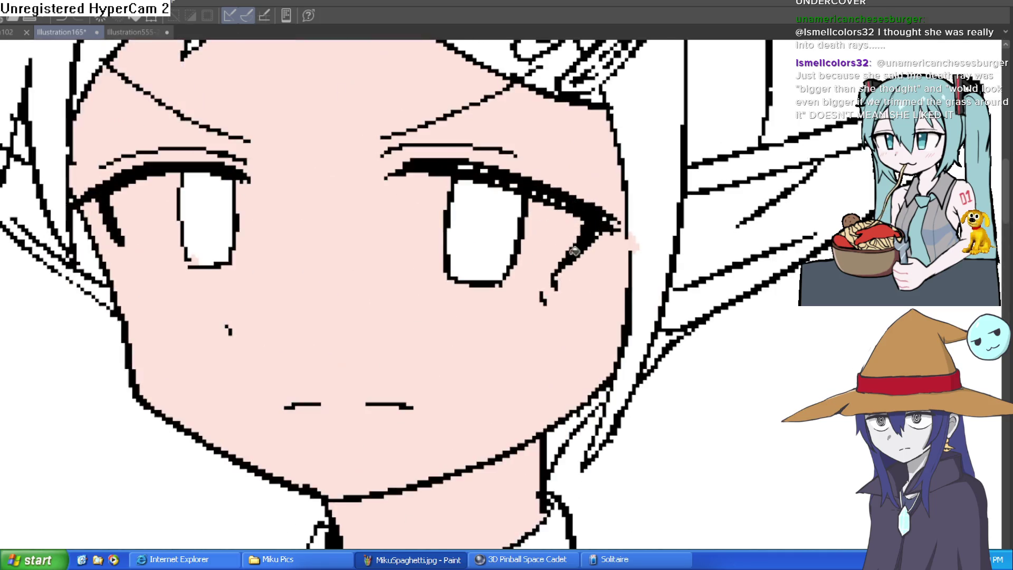
mouse_move(504, 281)
mouse_down()
mouse_move(564, 269)
mouse_move(524, 287)
mouse_move(572, 256)
mouse_move(504, 200)
mouse_up()
mouse_move(407, 192)
mouse_down()
mouse_move(412, 253)
mouse_move(452, 267)
mouse_move(419, 199)
mouse_move(516, 208)
mouse_move(558, 231)
mouse_move(530, 258)
mouse_move(538, 217)
mouse_up()
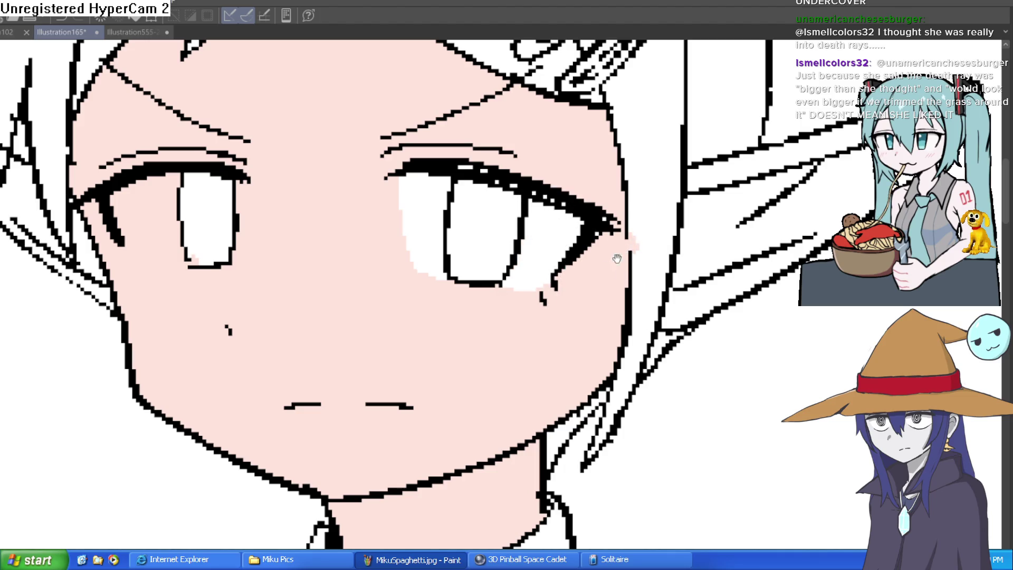
drag(622, 253, 746, 179)
key(minus)
key(minus)
mouse_move(346, 296)
mouse_down()
mouse_move(303, 327)
mouse_move(251, 287)
mouse_move(269, 248)
mouse_move(253, 264)
mouse_move(271, 294)
mouse_move(290, 260)
mouse_move(294, 301)
mouse_move(313, 285)
mouse_move(332, 289)
mouse_move(317, 273)
mouse_up()
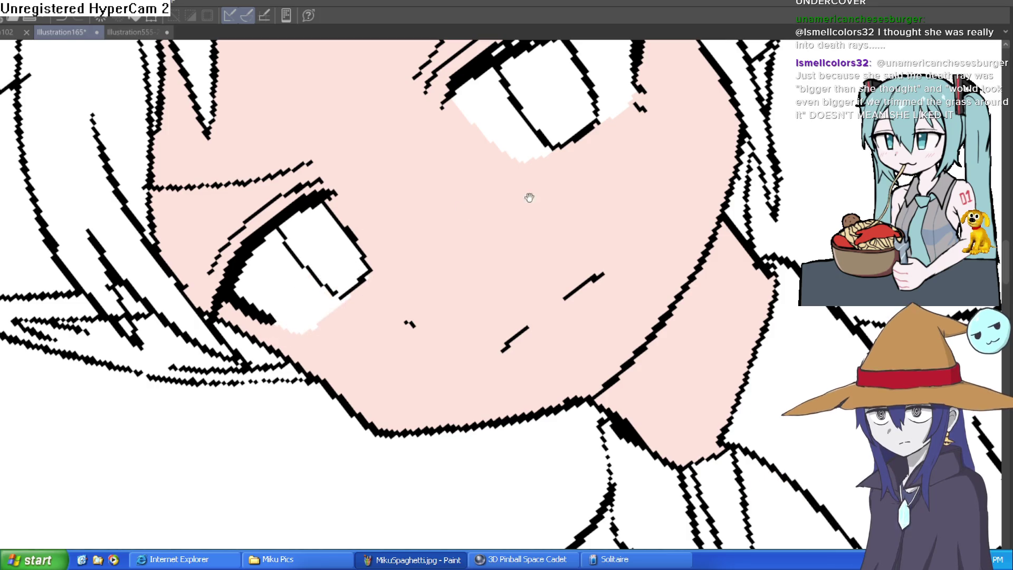
key(asciicircum)
key(asciicircum)
key(asciicircum)
key(ctrl+0)
scroll(621, 288, up, 4)
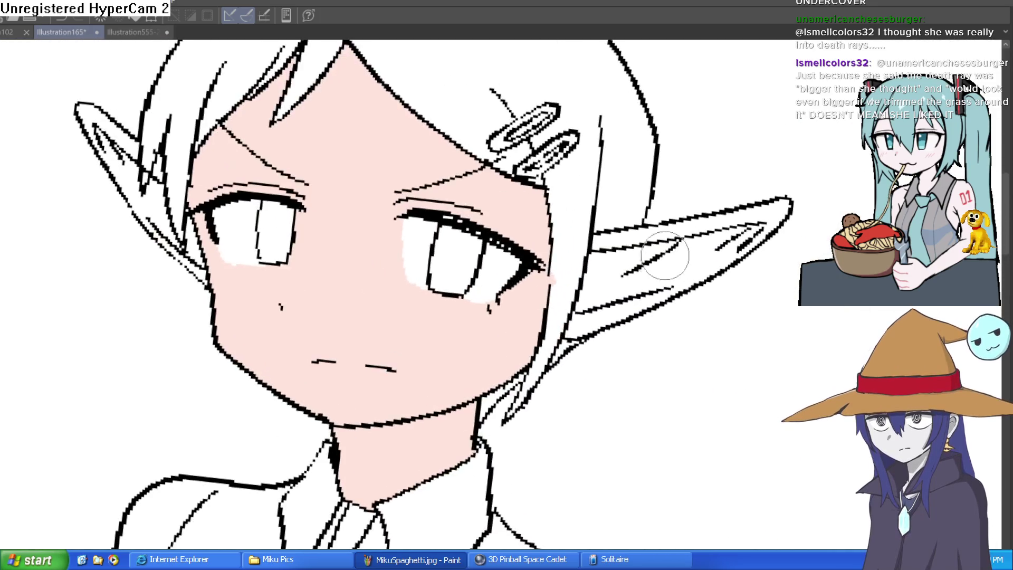
- Fill every region of both pointed ears pink, from tips to lower edges
click(622, 288)
click(665, 232)
click(776, 208)
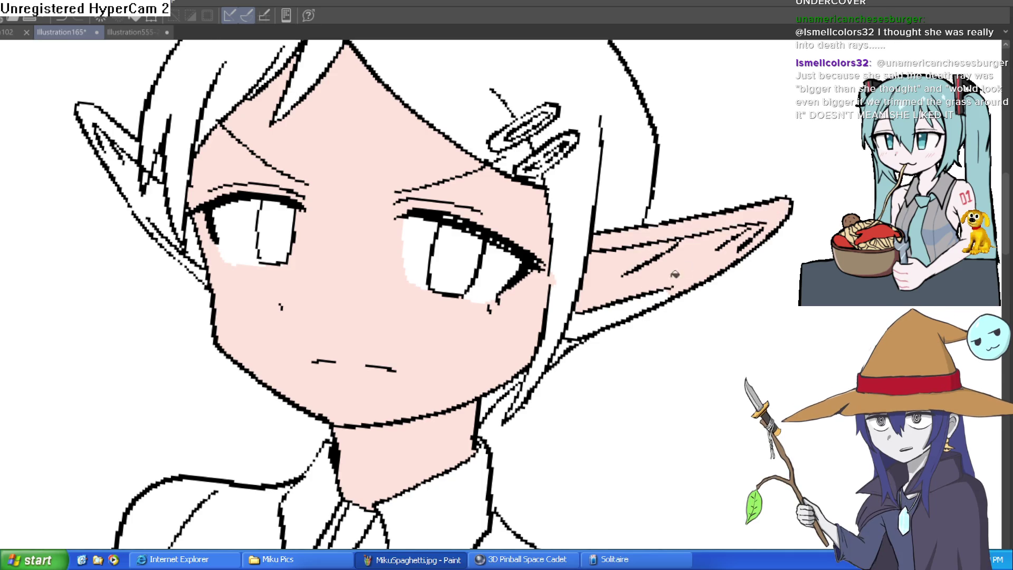
click(605, 314)
click(605, 314)
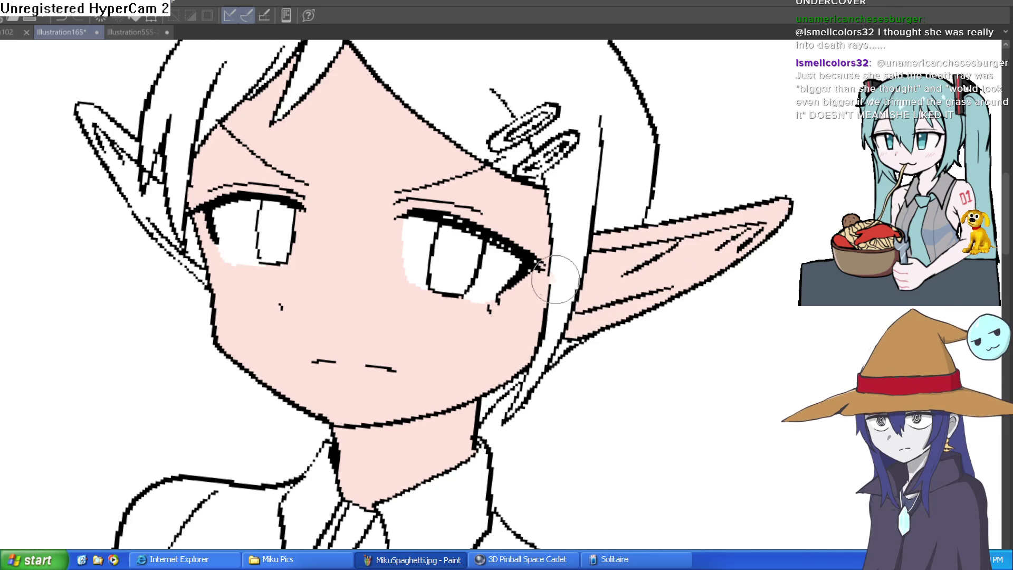
click(162, 214)
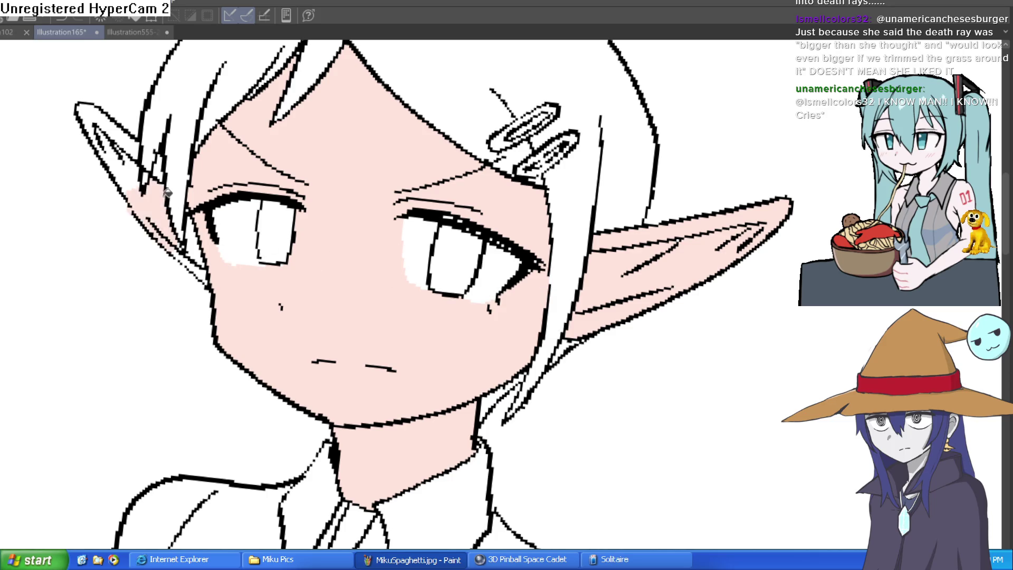
click(193, 248)
click(132, 138)
click(132, 167)
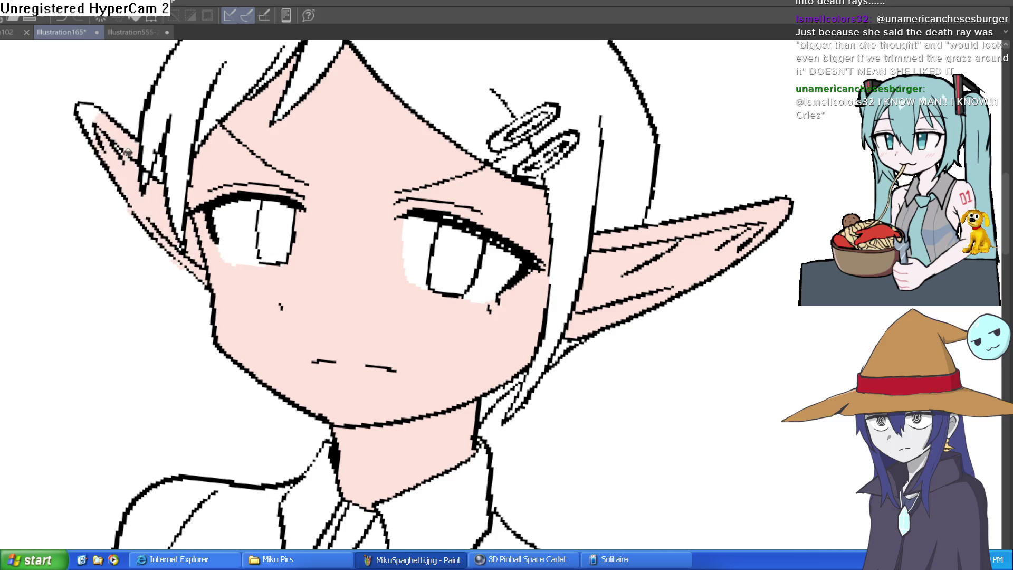
click(104, 112)
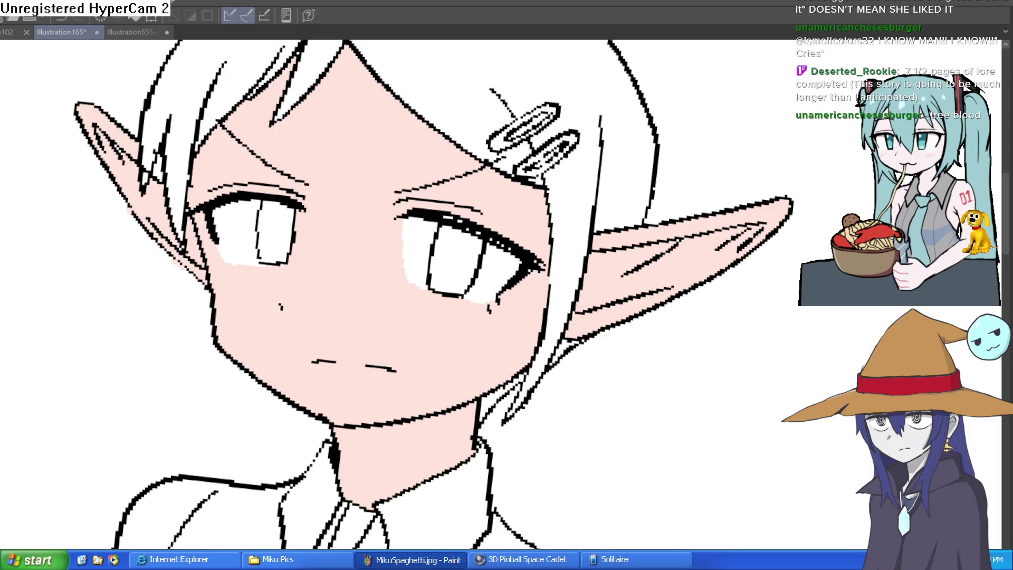
- Fill the hair brown, including the small gaps beside the hair clip
click(596, 124)
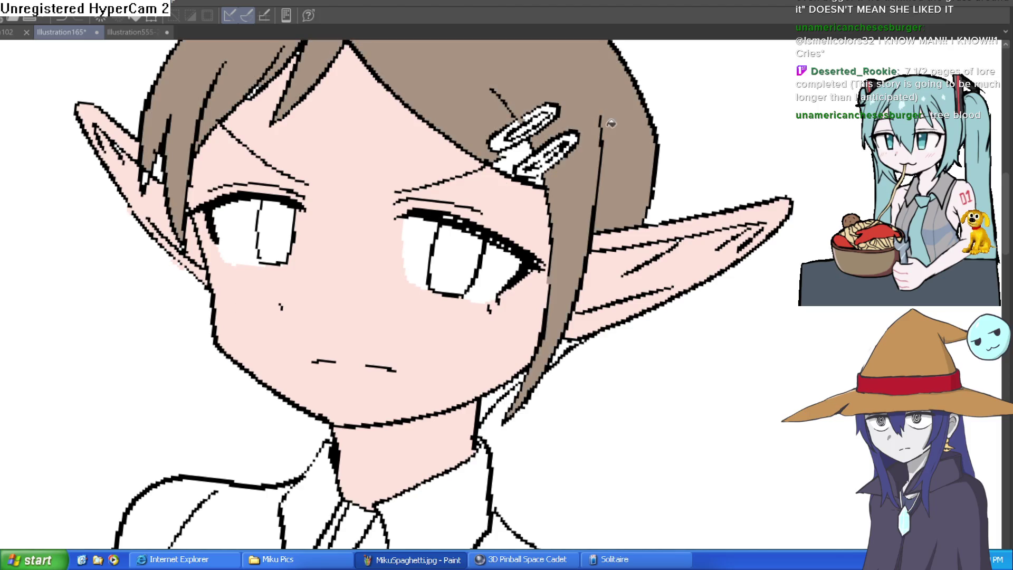
scroll(686, 201, up, 3)
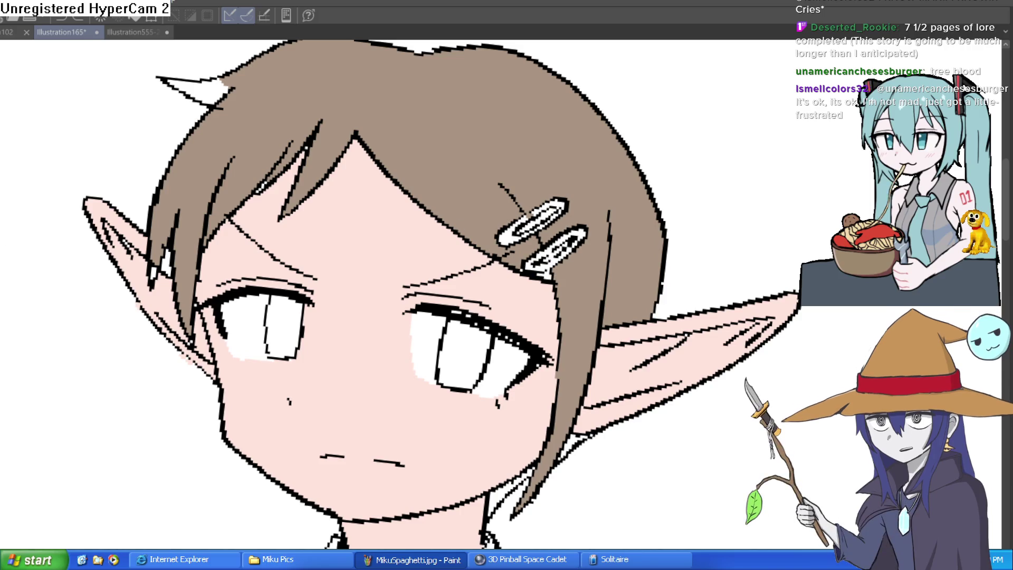
click(554, 270)
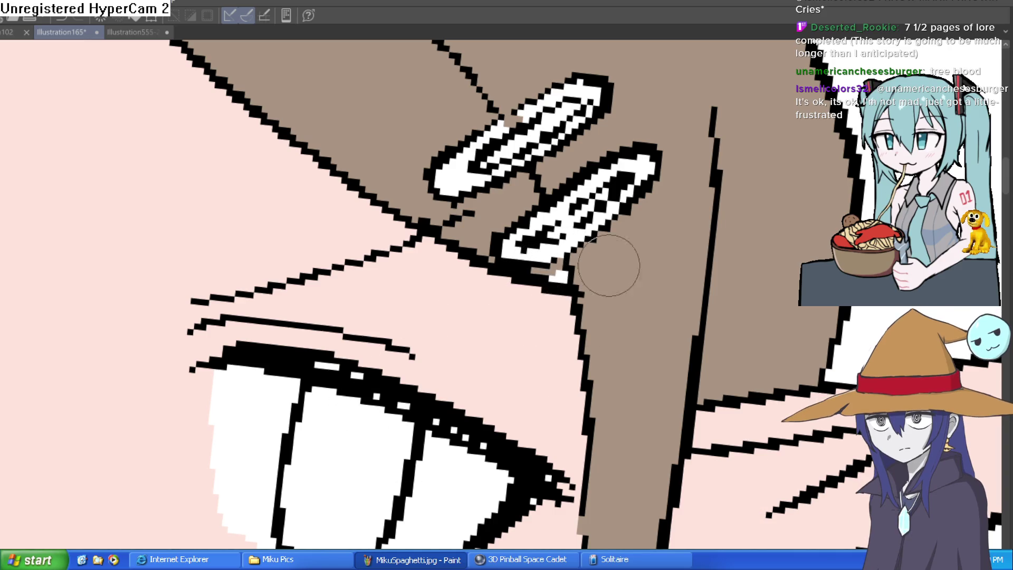
scroll(604, 221, down, 5)
- Tilt and zoom the canvas view to check the whole figure's flat colours
drag(604, 222, 417, 308)
scroll(417, 308, up, 5)
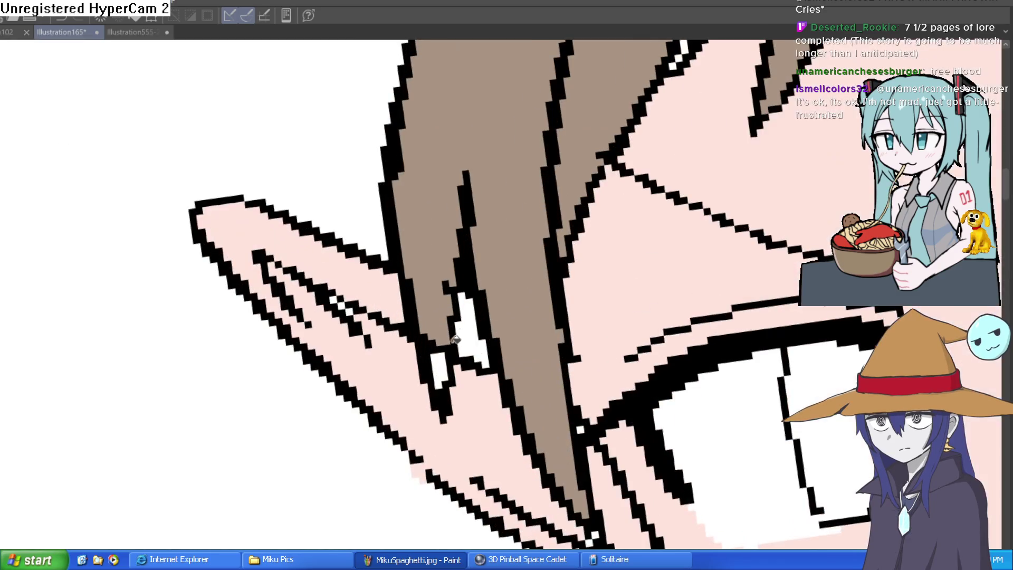
scroll(514, 322, down, 4)
scroll(605, 213, up, 3)
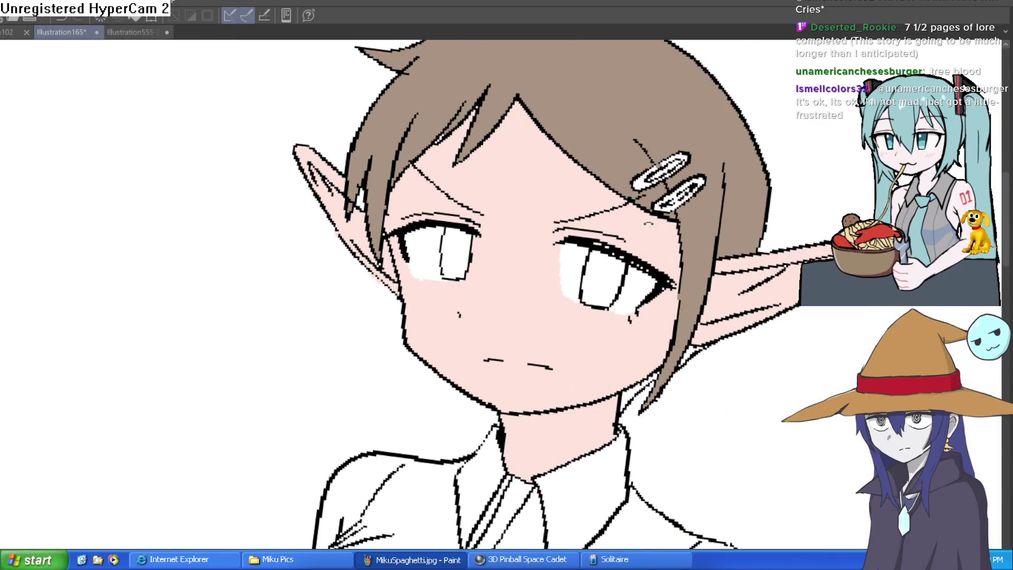
scroll(606, 214, down, 5)
drag(606, 214, 694, 188)
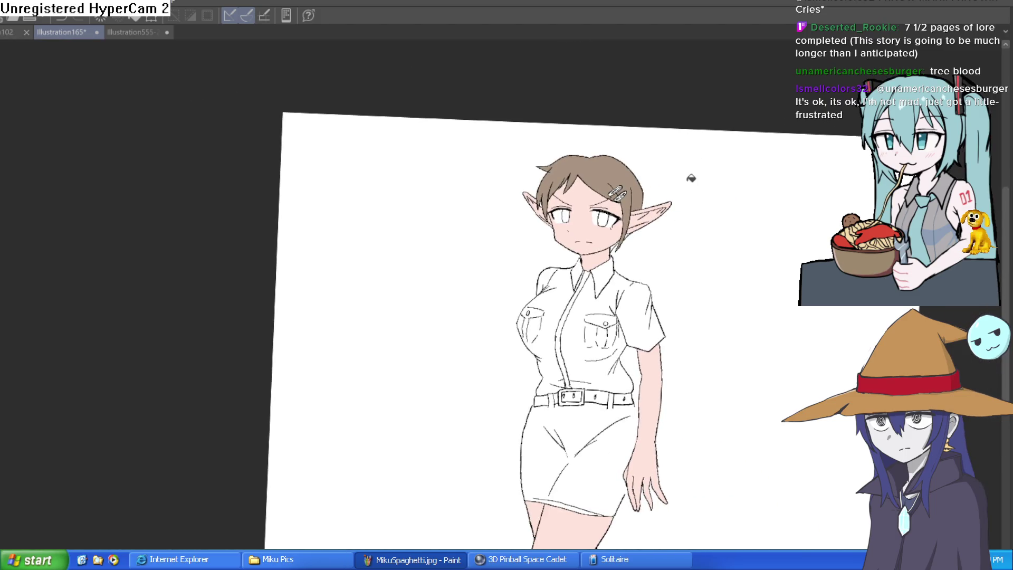